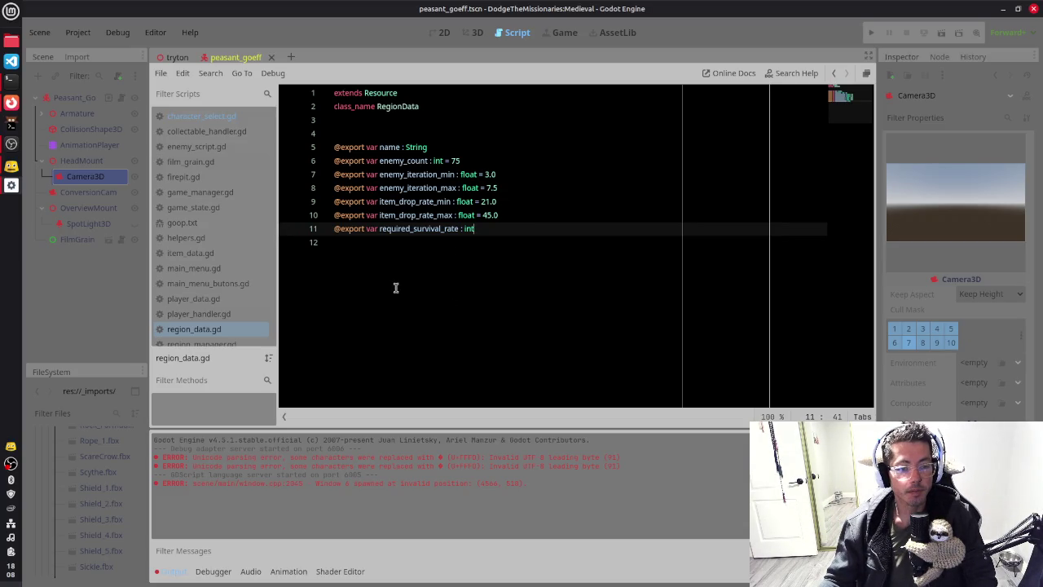
# Step: Open film_grain.gd in the script editor, then switch to the tryton village scene
pyautogui.click(223, 162)
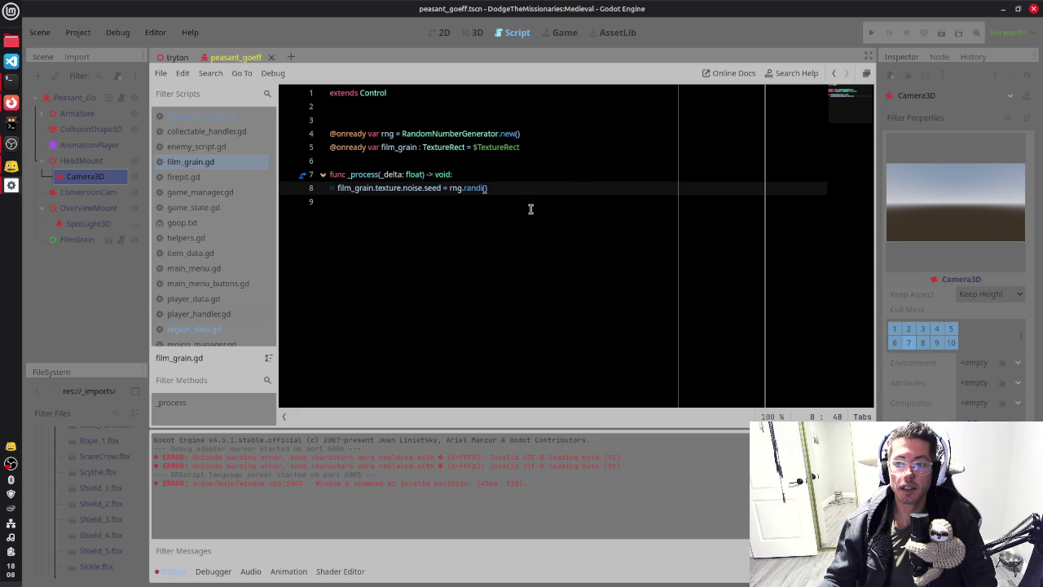
pyautogui.click(172, 57)
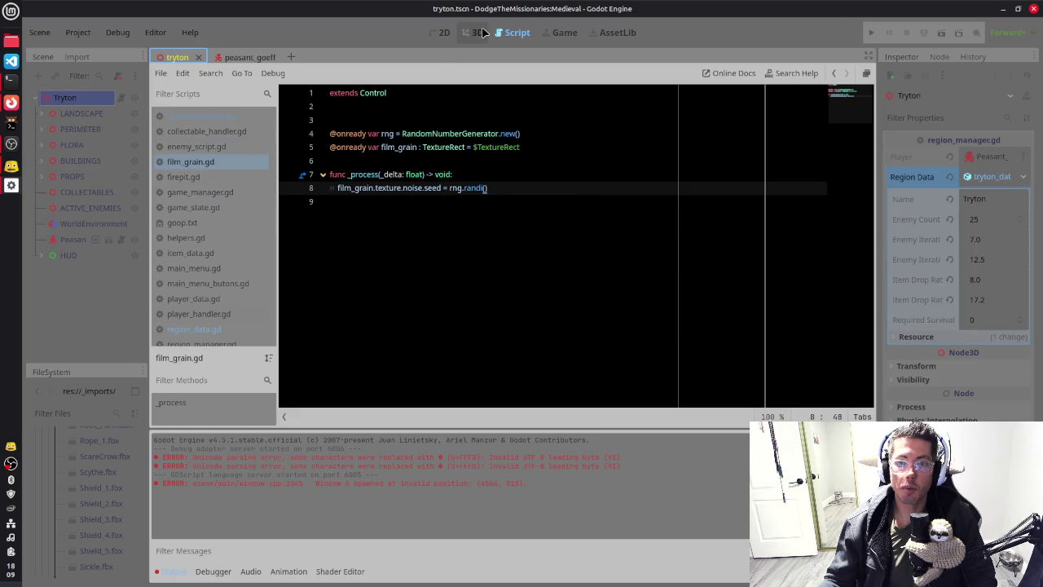
# Step: In the 3D view, enable Fog on the tryton scene's WorldEnvironment
pyautogui.click(479, 32)
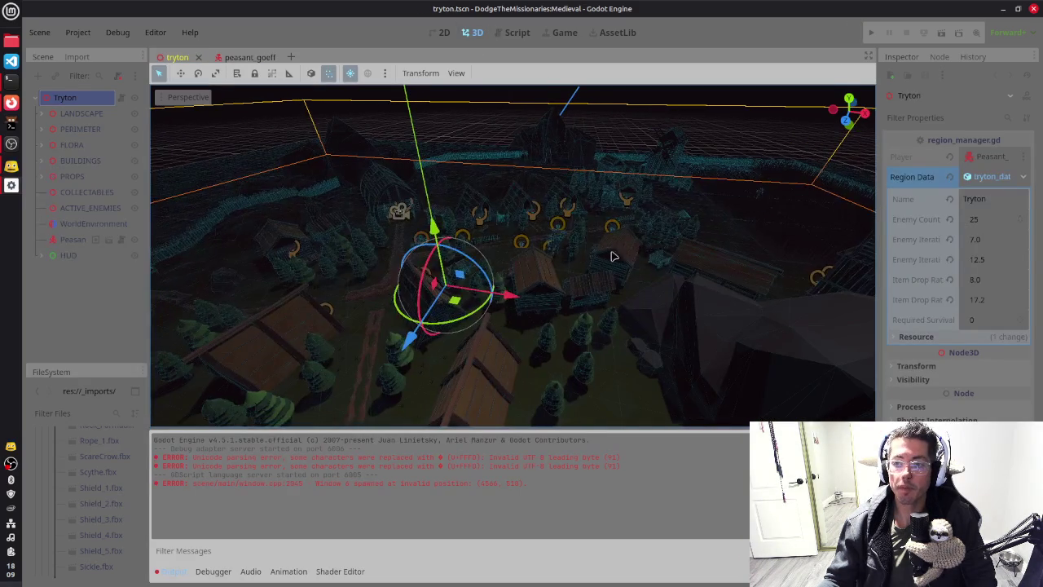
pyautogui.click(109, 223)
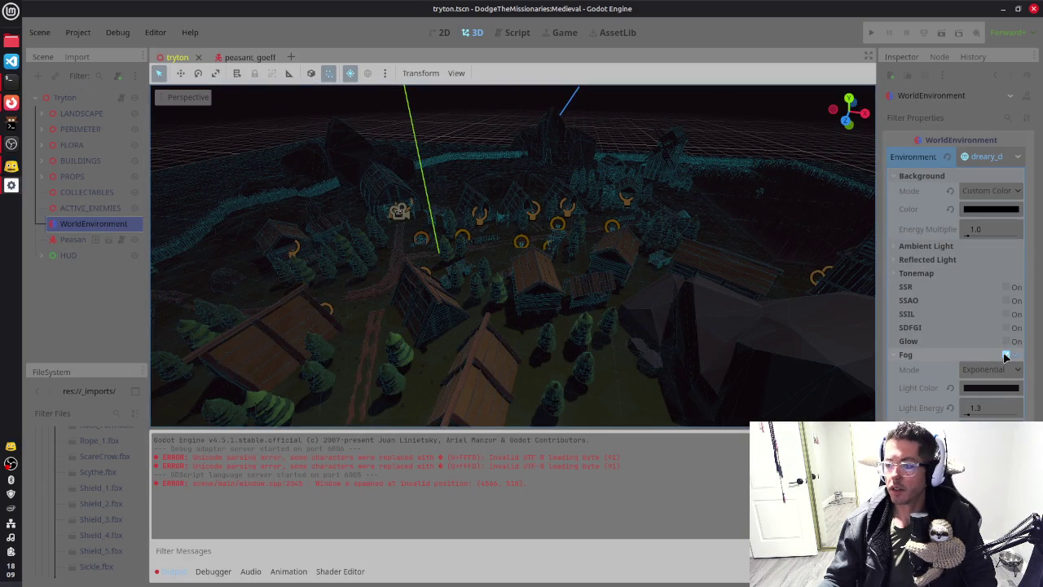
pyautogui.click(1007, 354)
# Step: Orbit and zoom around the village houses to check the fog
pyautogui.moveTo(540, 261); pyautogui.dragTo(709, 314)
pyautogui.scroll(2, 710, 314)
pyautogui.scroll(3, 710, 314)
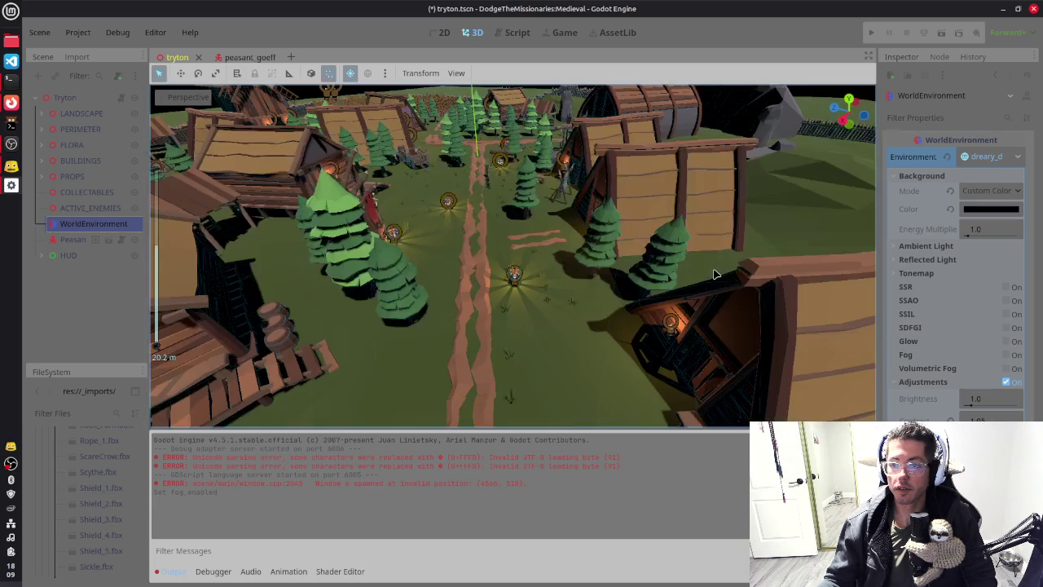
pyautogui.moveTo(676, 277)
pyautogui.mouseDown()
pyautogui.moveTo(628, 278)
pyautogui.moveTo(672, 283)
pyautogui.mouseUp()
pyautogui.scroll(-2, 671, 284)
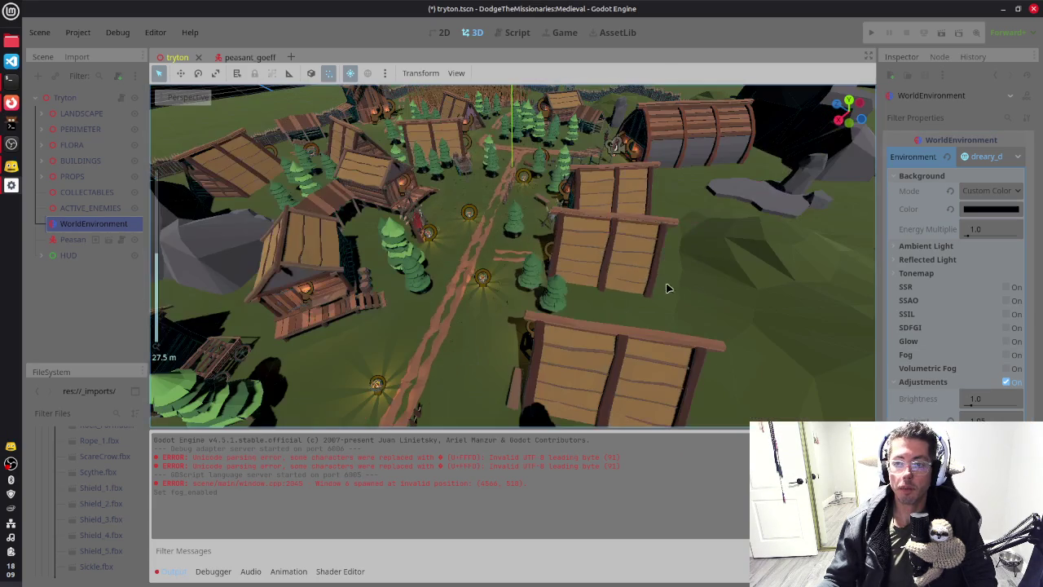
pyautogui.moveTo(597, 283); pyautogui.dragTo(604, 236)
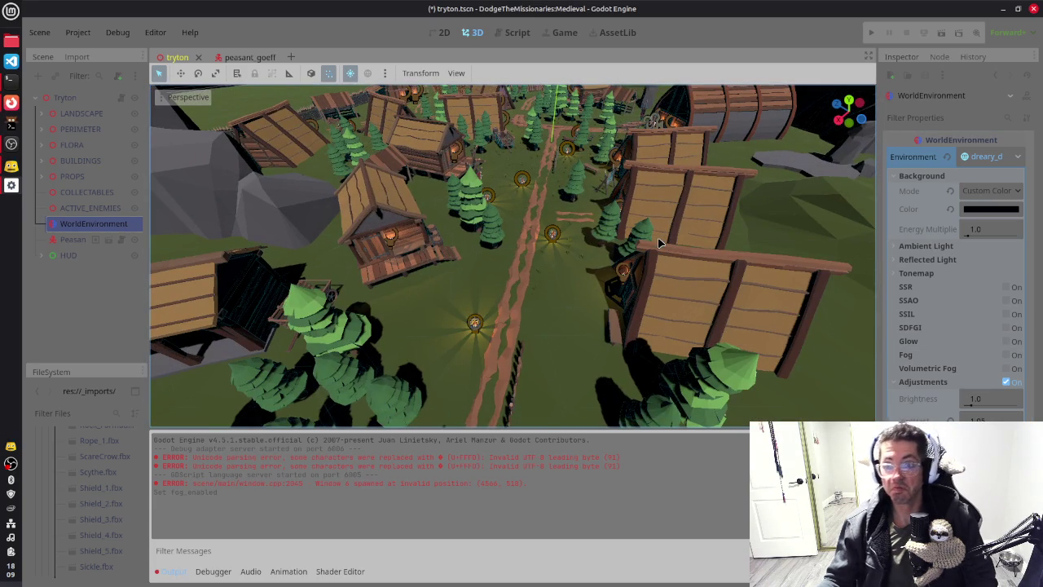
pyautogui.scroll(-4, 767, 204)
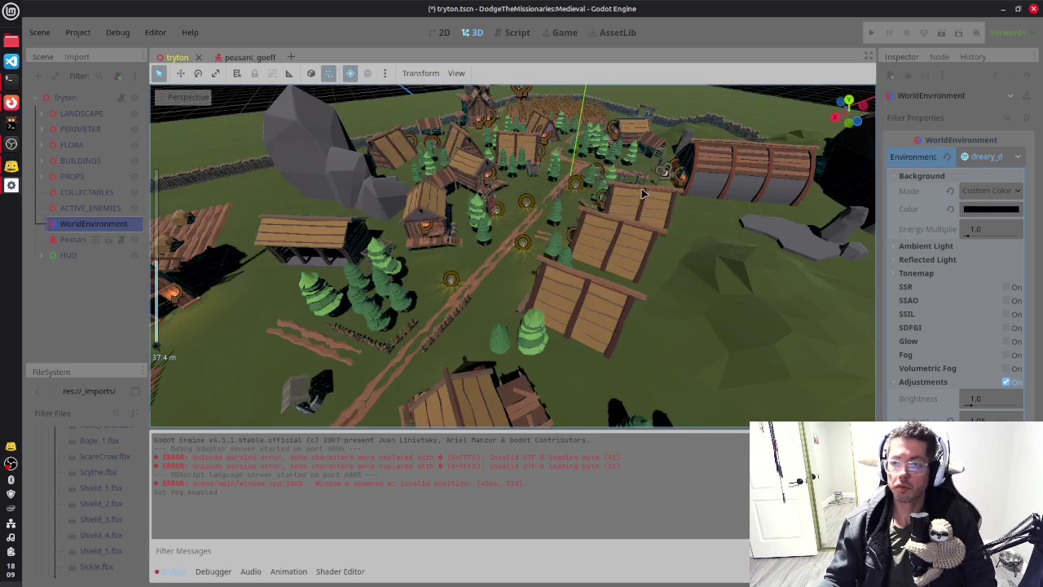
pyautogui.scroll(5, 644, 193)
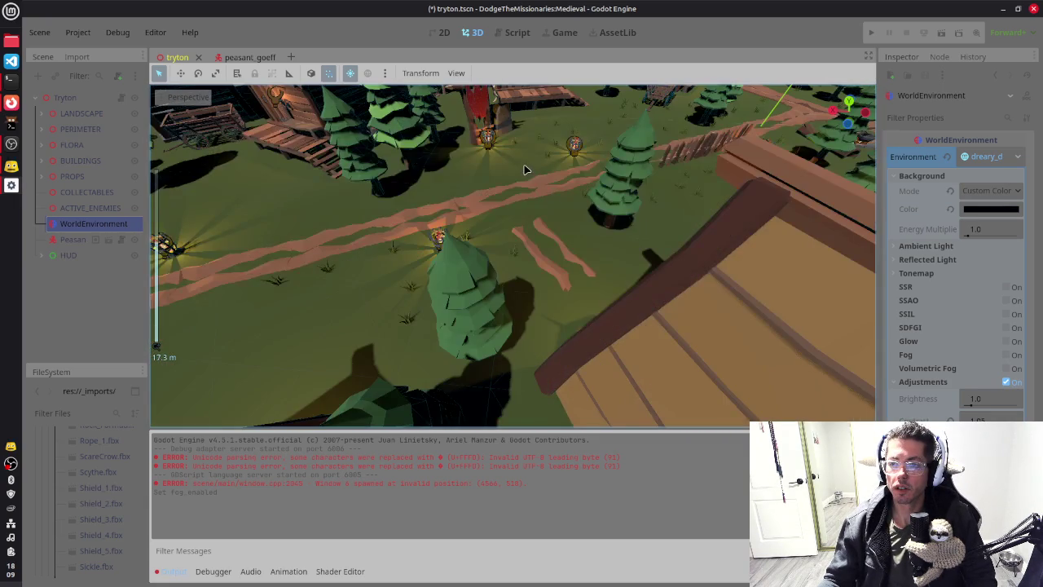
pyautogui.moveTo(526, 170)
pyautogui.mouseDown()
pyautogui.moveTo(541, 273)
pyautogui.moveTo(554, 288)
pyautogui.mouseUp()
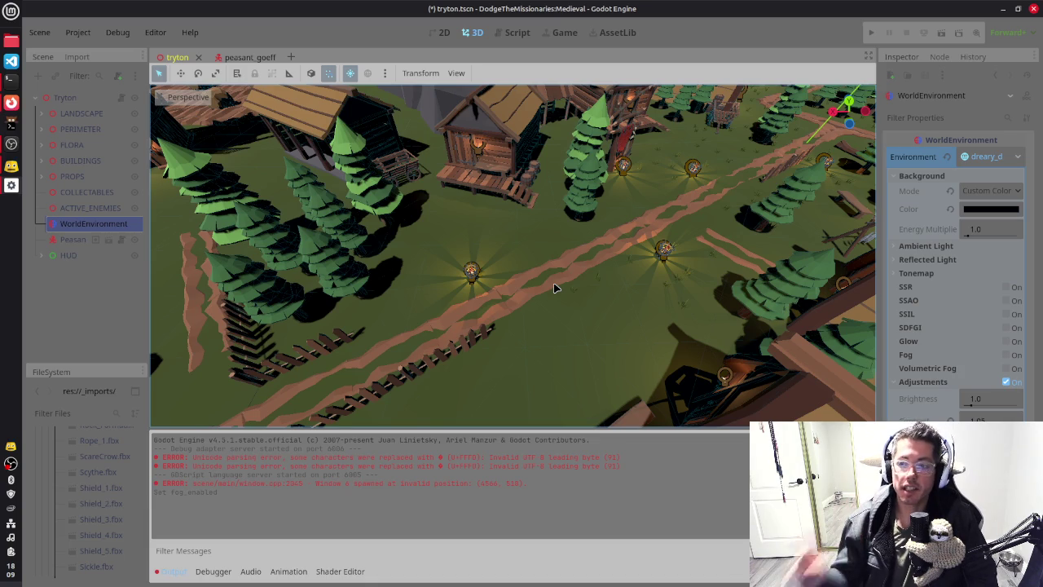
# Step: Orbit out to a wide view of the village, then return to the film_grain.gd script
pyautogui.scroll(-5, 562, 285)
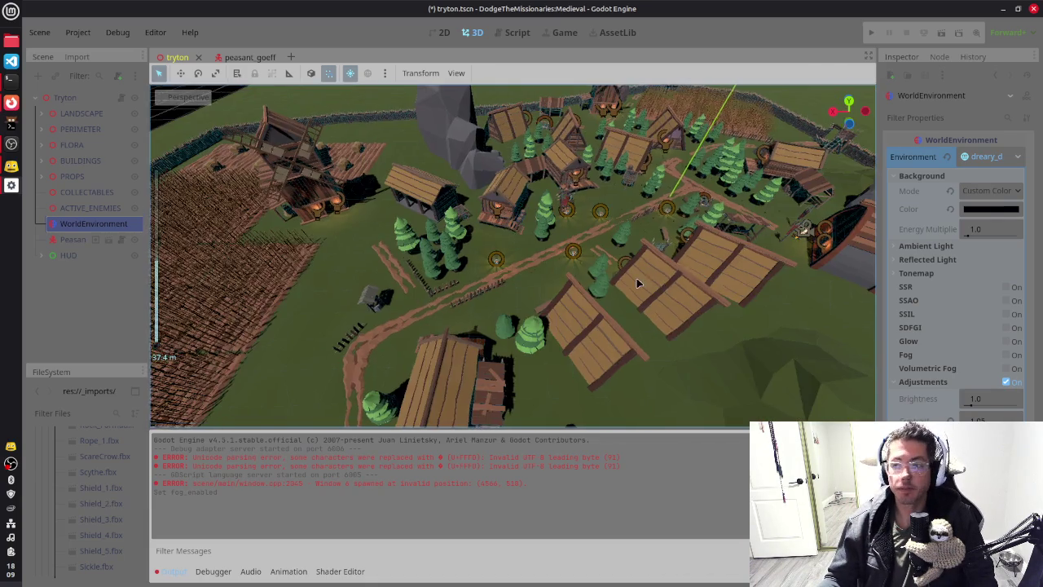
pyautogui.moveTo(638, 283)
pyautogui.mouseDown()
pyautogui.moveTo(538, 295)
pyautogui.moveTo(570, 300)
pyautogui.moveTo(519, 372)
pyautogui.mouseUp()
pyautogui.scroll(2, 519, 372)
pyautogui.scroll(5, 518, 371)
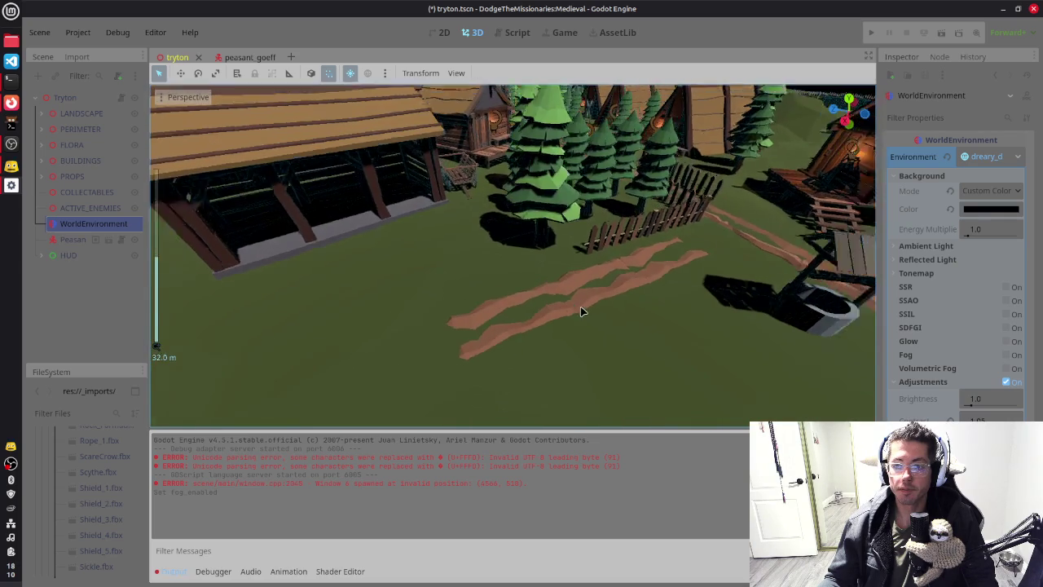
pyautogui.scroll(-3, 581, 311)
pyautogui.moveTo(581, 312)
pyautogui.mouseDown()
pyautogui.moveTo(684, 302)
pyautogui.moveTo(650, 305)
pyautogui.mouseUp()
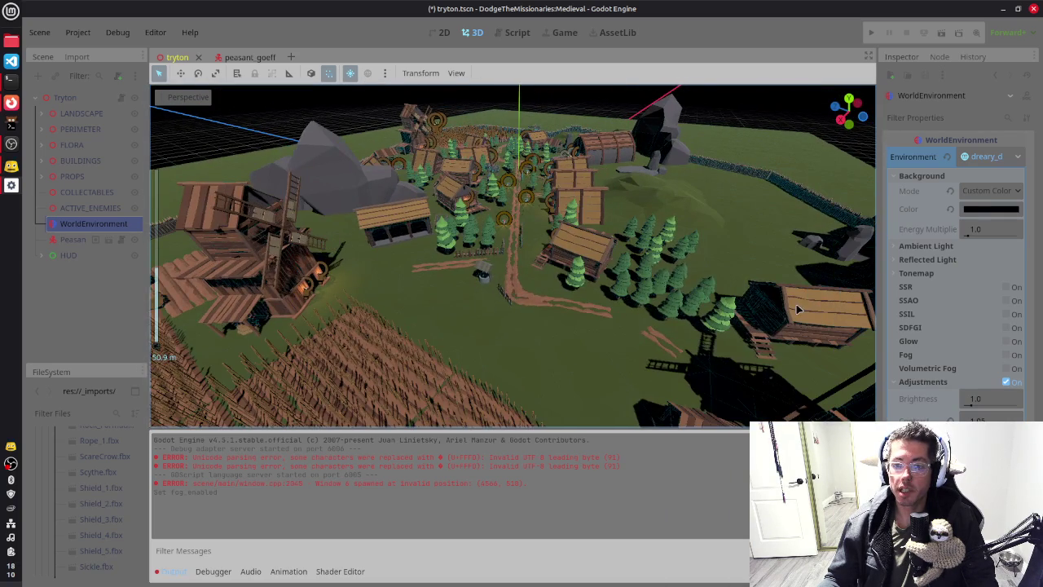
pyautogui.moveTo(797, 309); pyautogui.dragTo(744, 315)
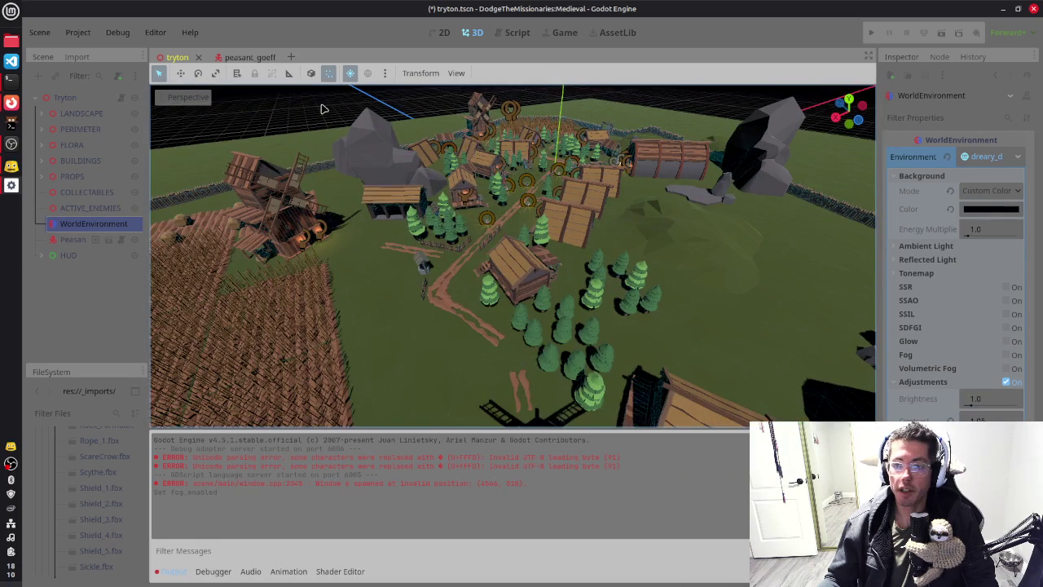
pyautogui.click(514, 32)
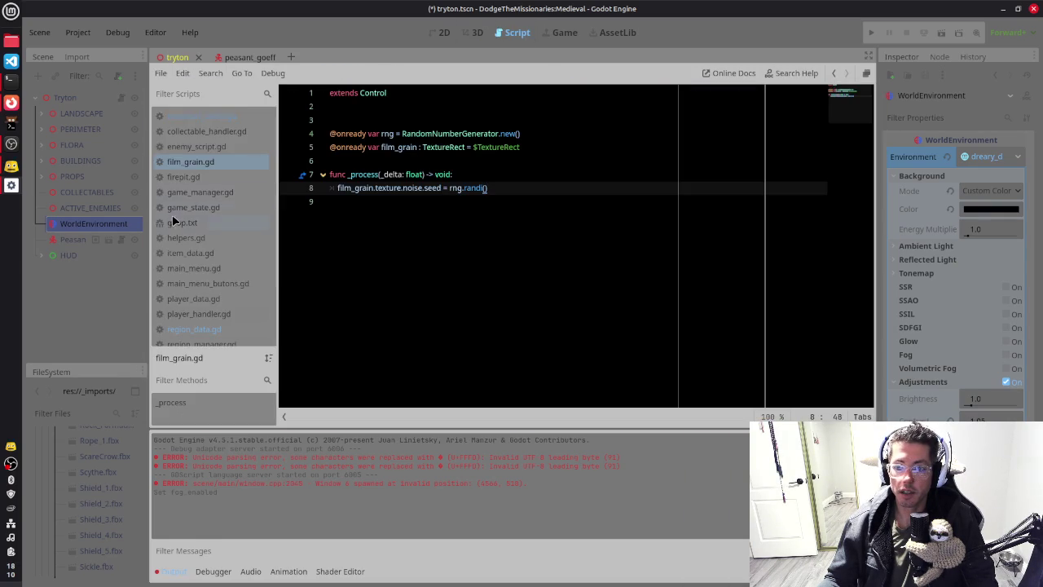
# Step: In FileSystem, collapse scenes, expand prefabs > collectables and open collectable_default.tscn
pyautogui.click(104, 522)
pyautogui.scroll(10, 102, 509)
pyautogui.scroll(10, 97, 493)
pyautogui.scroll(10, 97, 497)
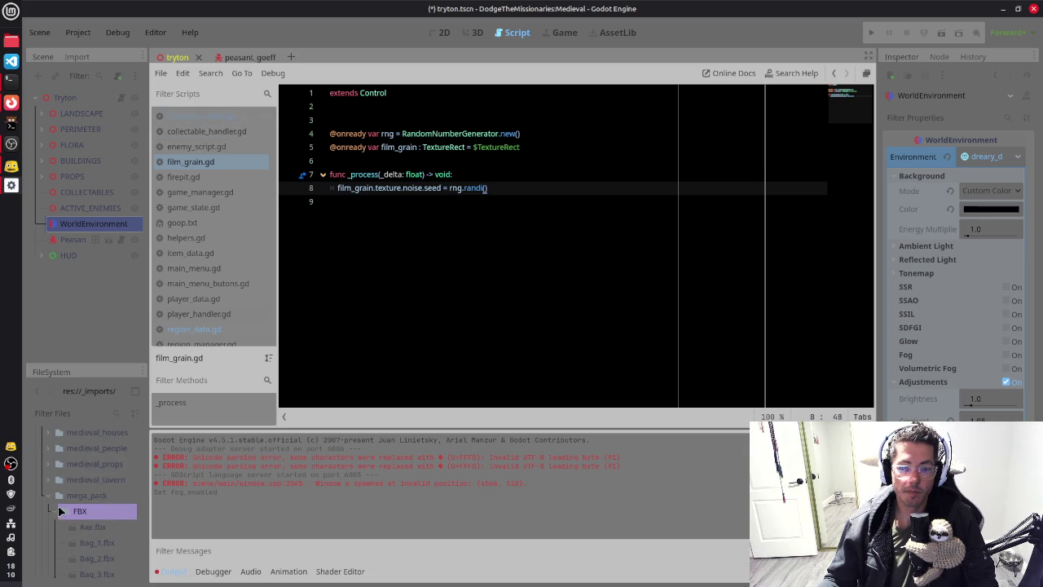
pyautogui.scroll(-10, 49, 493)
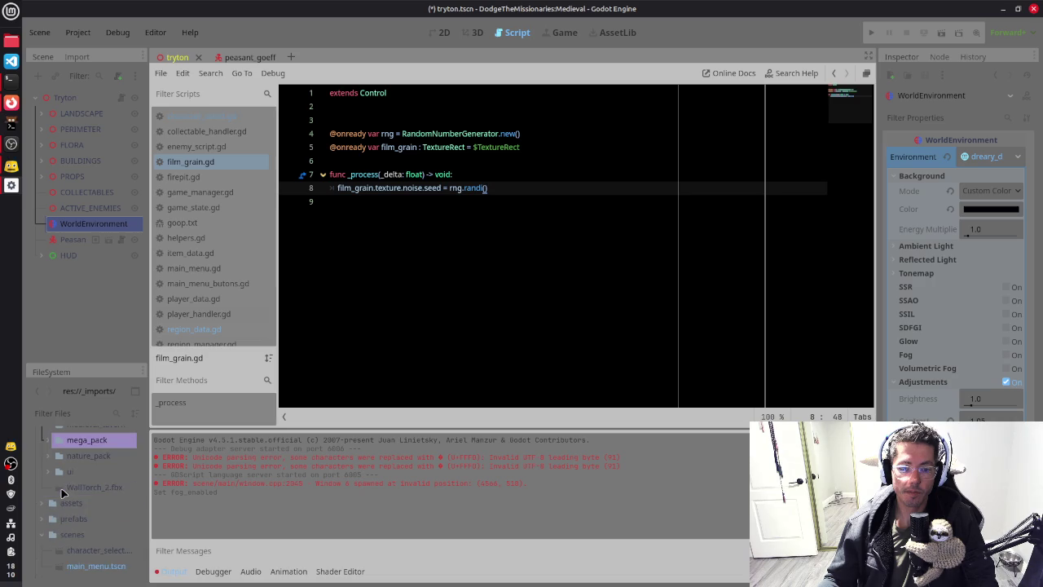
pyautogui.click(56, 482)
pyautogui.click(49, 463)
pyautogui.click(90, 509)
pyautogui.scroll(-1, 102, 491)
pyautogui.click(102, 489)
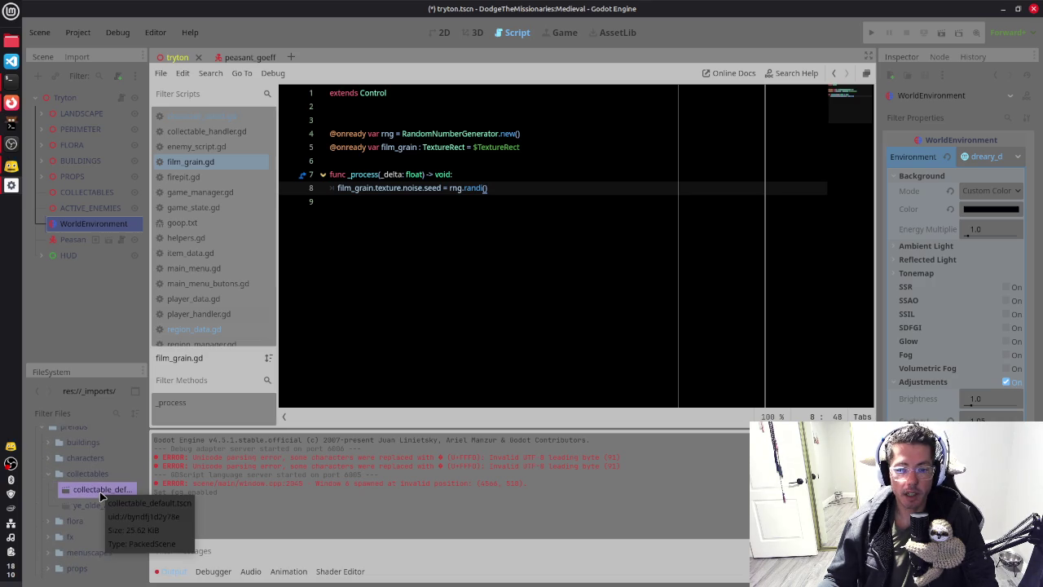
pyautogui.doubleClick(102, 490)
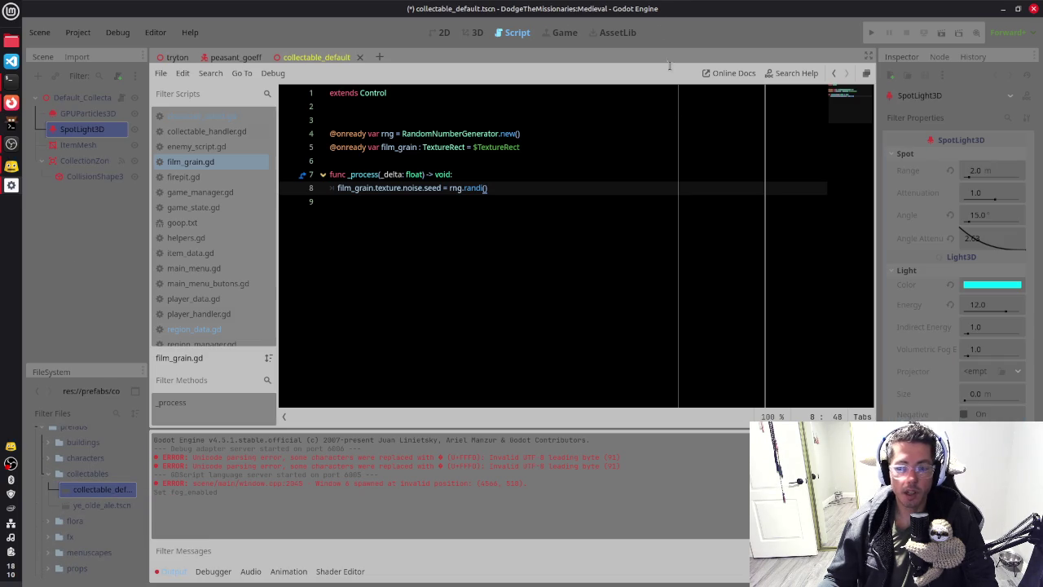
# Step: Show the collectable in 3D and orbit in close on its spotlight
pyautogui.click(474, 33)
pyautogui.moveTo(628, 233)
pyautogui.mouseDown()
pyautogui.moveTo(503, 250)
pyautogui.moveTo(647, 212)
pyautogui.mouseUp()
pyautogui.scroll(3, 668, 226)
pyautogui.moveTo(526, 233)
pyautogui.mouseDown()
pyautogui.moveTo(780, 233)
pyautogui.moveTo(757, 220)
pyautogui.moveTo(691, 234)
pyautogui.moveTo(712, 240)
pyautogui.mouseUp()
pyautogui.scroll(-3, 780, 233)
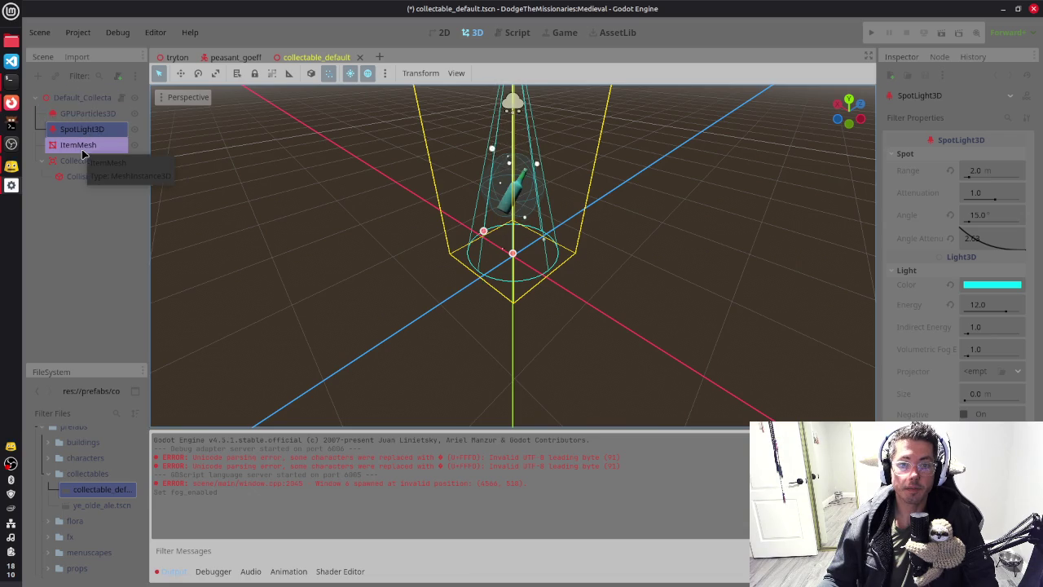
pyautogui.moveTo(559, 215)
pyautogui.mouseDown()
pyautogui.moveTo(578, 205)
pyautogui.moveTo(382, 200)
pyautogui.moveTo(761, 260)
pyautogui.moveTo(644, 256)
pyautogui.moveTo(427, 277)
pyautogui.moveTo(538, 300)
pyautogui.moveTo(526, 302)
pyautogui.mouseUp()
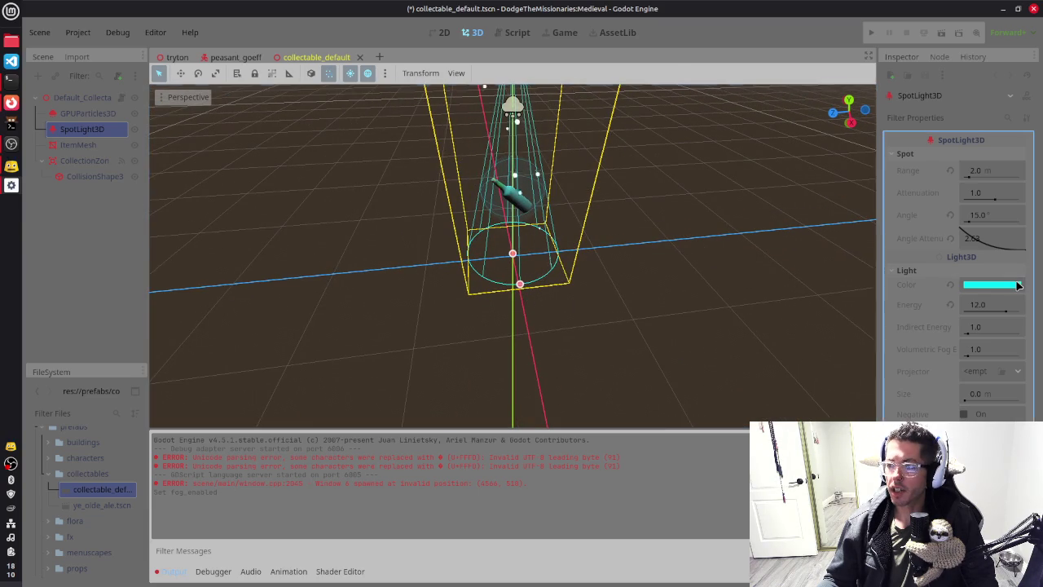
# Step: Lighten the SpotLight3D cyan colour, set Energy to 15, then save and close the scene
pyautogui.click(1016, 283)
pyautogui.moveTo(1030, 261); pyautogui.dragTo(1033, 258)
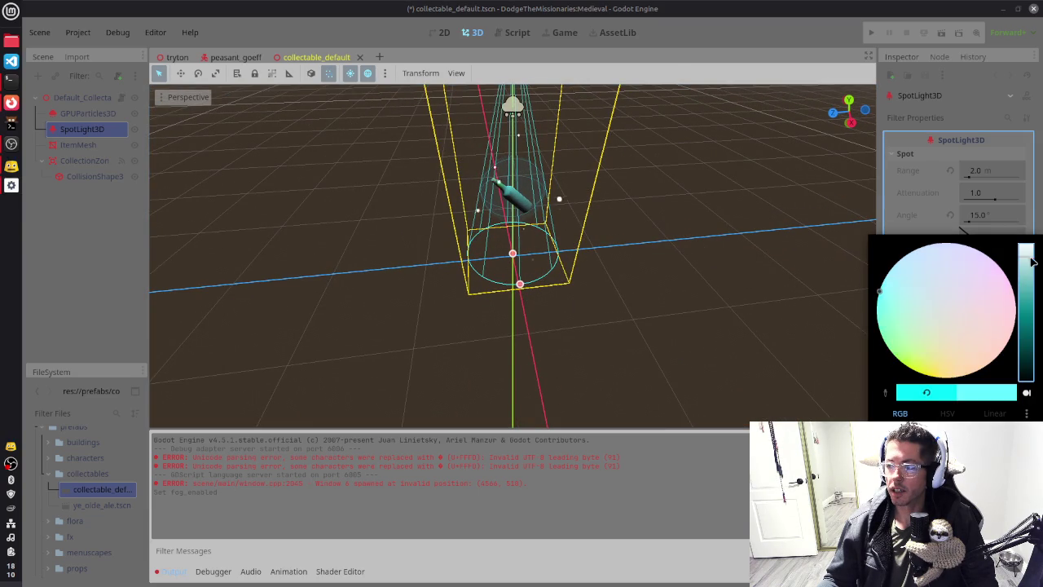
pyautogui.click(925, 225)
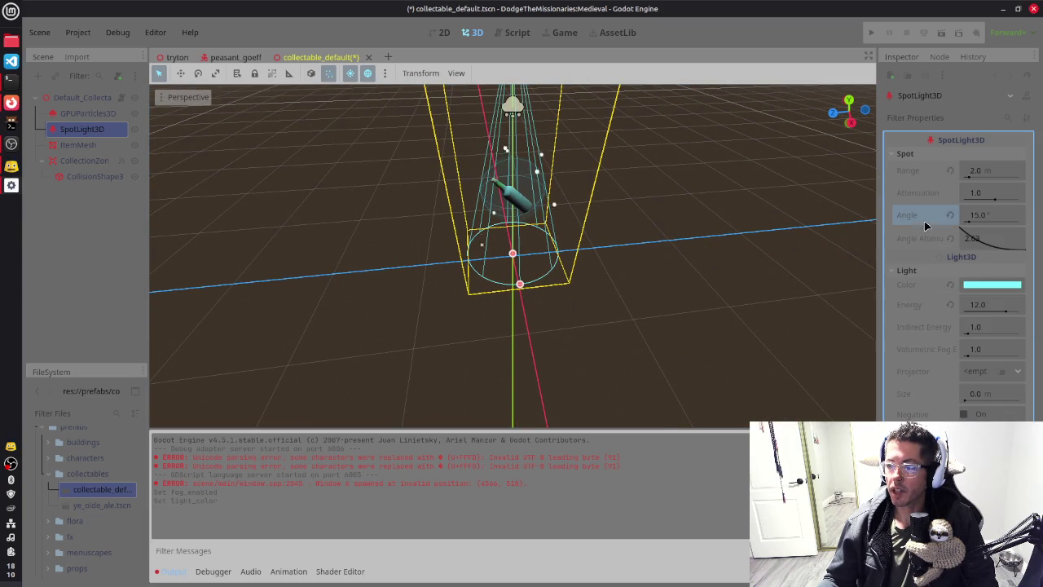
pyautogui.click(986, 304)
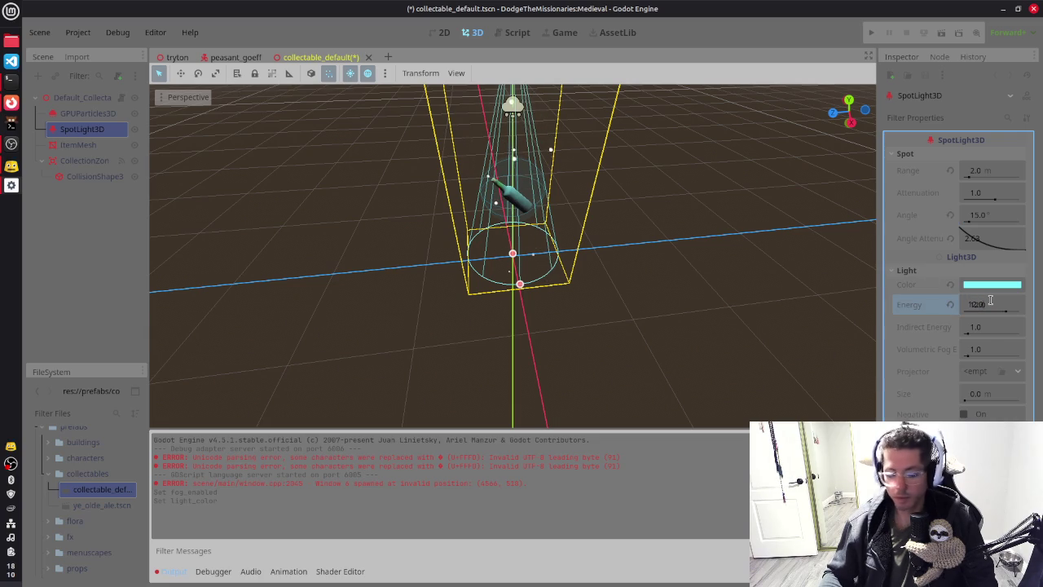
pyautogui.write('15')
pyautogui.press('Return')
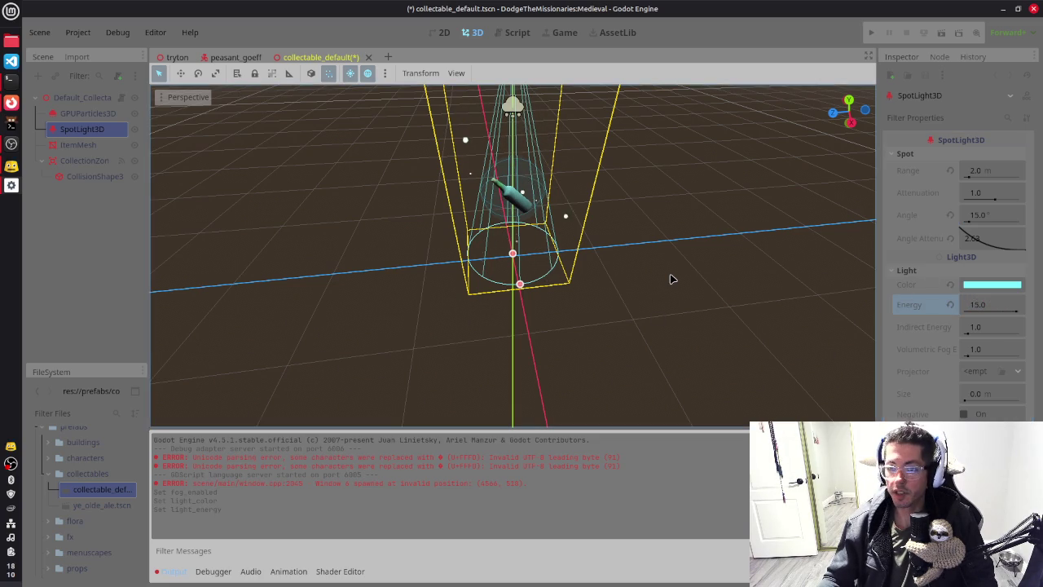
pyautogui.hotkey('ctrl', 's')
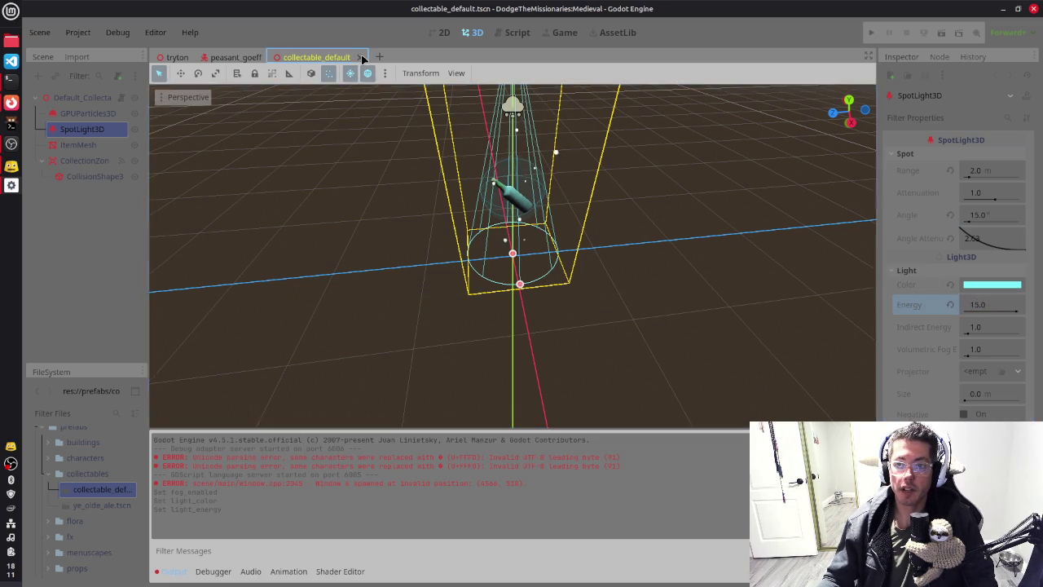
pyautogui.click(360, 57)
# Step: Return to the tryton scene and orbit to a wide overhead view of the village
pyautogui.click(177, 58)
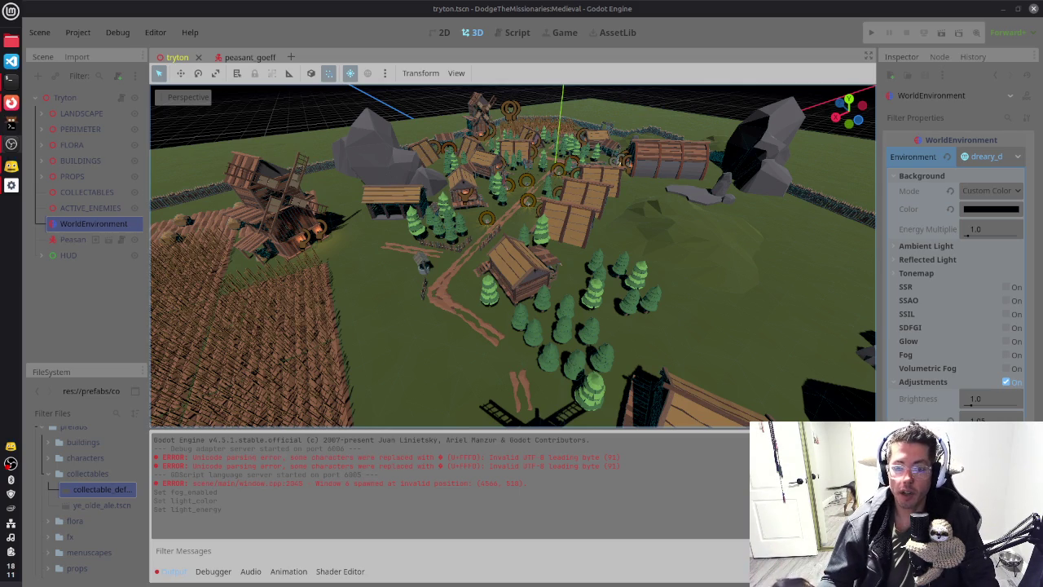
pyautogui.moveTo(421, 315)
pyautogui.mouseDown()
pyautogui.moveTo(481, 326)
pyautogui.moveTo(500, 310)
pyautogui.moveTo(582, 310)
pyautogui.moveTo(530, 297)
pyautogui.moveTo(563, 277)
pyautogui.moveTo(547, 261)
pyautogui.moveTo(642, 210)
pyautogui.mouseUp()
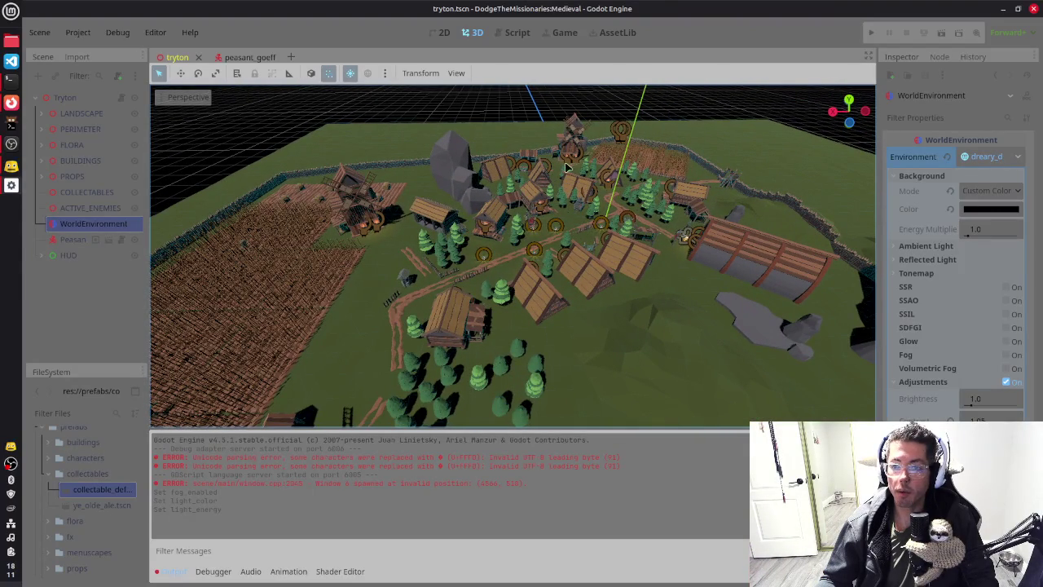
pyautogui.moveTo(522, 356)
pyautogui.mouseDown()
pyautogui.moveTo(680, 331)
pyautogui.moveTo(650, 308)
pyautogui.moveTo(633, 269)
pyautogui.moveTo(594, 252)
pyautogui.moveTo(474, 286)
pyautogui.mouseUp()
pyautogui.scroll(-3, 611, 243)
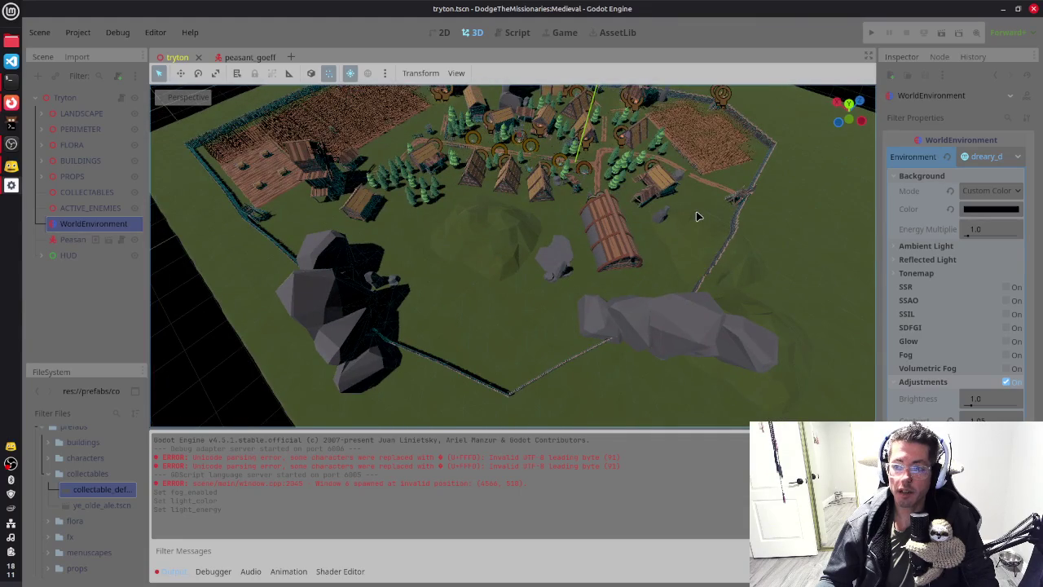
pyautogui.moveTo(696, 214); pyautogui.dragTo(616, 218)
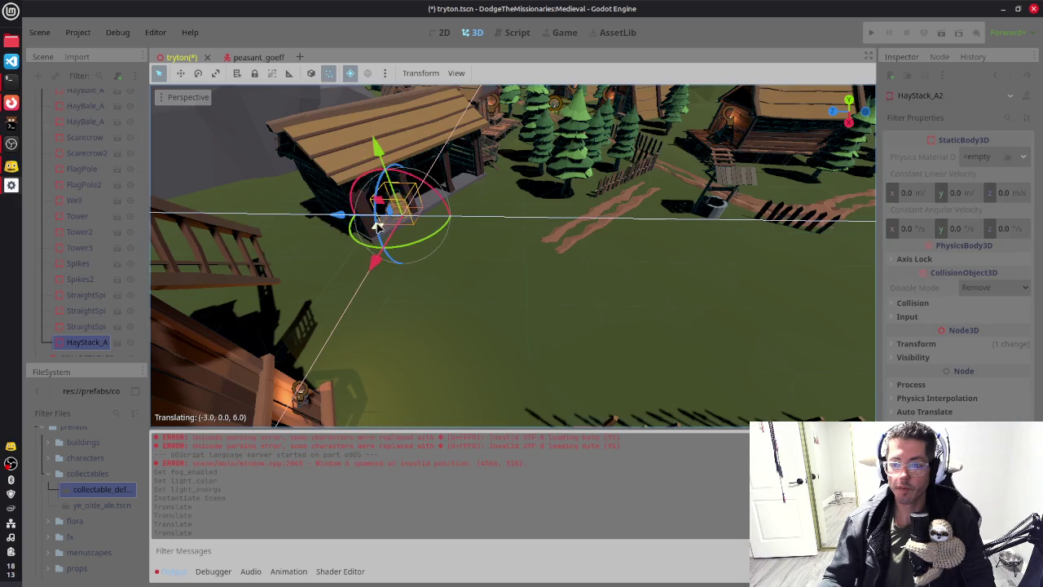
# Step: Try moving the haystack under the shelter with the gizmo, then undo the move
pyautogui.scroll(5, 740, 302)
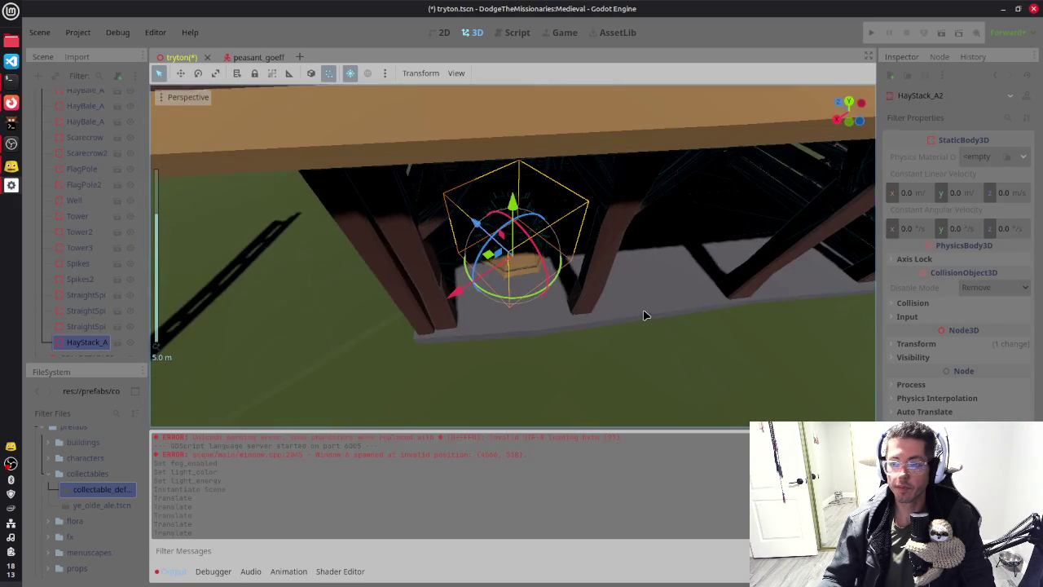
pyautogui.moveTo(512, 196); pyautogui.dragTo(512, 187)
pyautogui.moveTo(487, 249)
pyautogui.mouseDown()
pyautogui.moveTo(479, 224)
pyautogui.moveTo(495, 246)
pyautogui.moveTo(462, 226)
pyautogui.mouseUp()
pyautogui.scroll(3, 668, 261)
pyautogui.moveTo(668, 260)
pyautogui.mouseDown()
pyautogui.moveTo(698, 325)
pyautogui.moveTo(624, 310)
pyautogui.mouseUp()
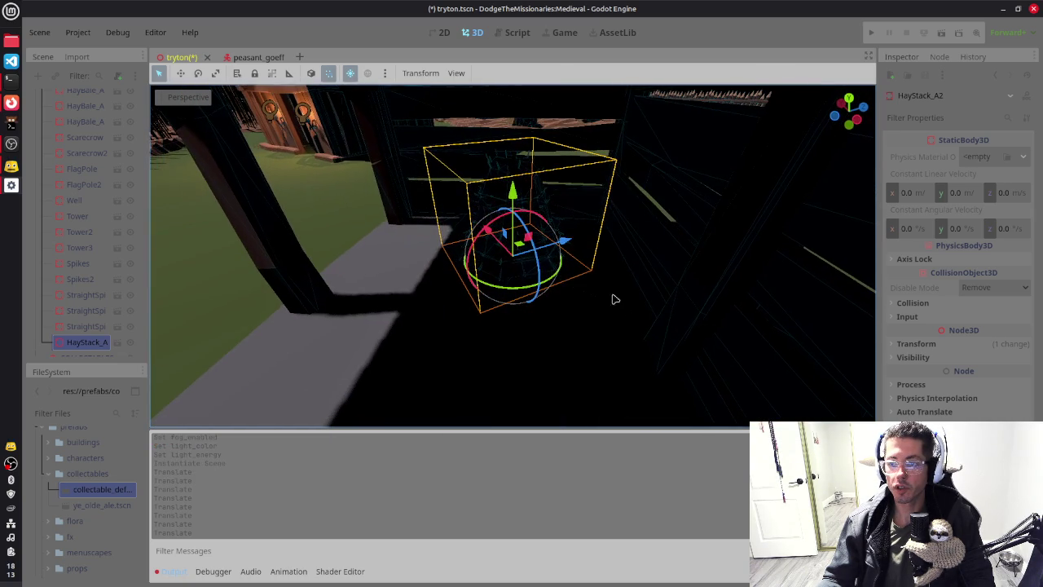
pyautogui.moveTo(524, 252); pyautogui.dragTo(532, 253)
pyautogui.moveTo(523, 250)
pyautogui.mouseDown()
pyautogui.moveTo(554, 244)
pyautogui.moveTo(530, 248)
pyautogui.moveTo(553, 258)
pyautogui.moveTo(533, 298)
pyautogui.moveTo(506, 282)
pyautogui.moveTo(490, 213)
pyautogui.mouseUp()
pyautogui.hotkey('ctrl', 'z')
# Step: Duplicate the haystack as HayStack_A3 and zoom out around the shelter
pyautogui.hotkey('ctrl', 'd')
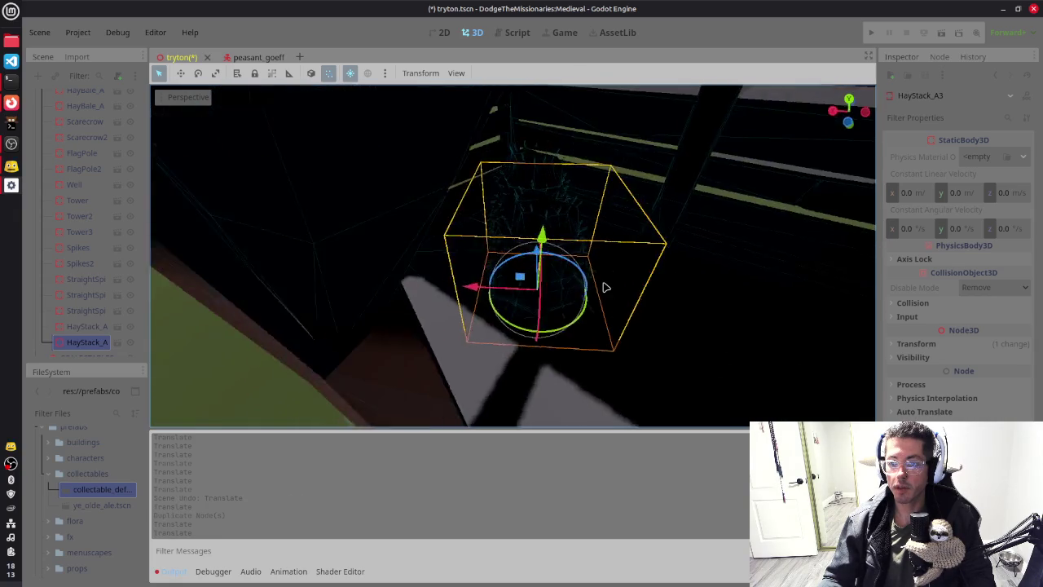
pyautogui.scroll(-5, 608, 269)
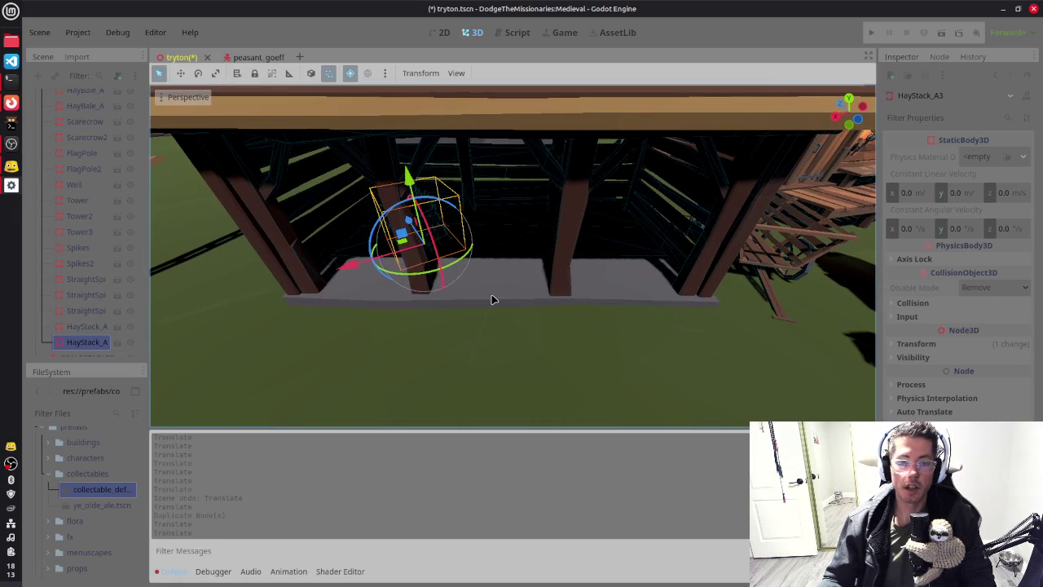
pyautogui.scroll(2, 506, 300)
pyautogui.scroll(-2, 506, 299)
pyautogui.scroll(-2, 779, 309)
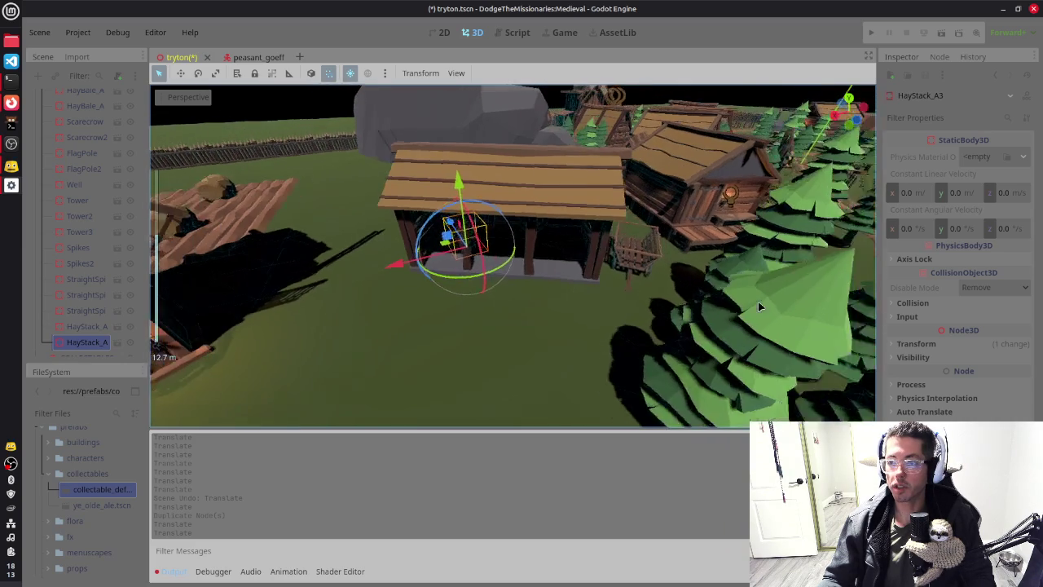
pyautogui.scroll(-5, 729, 283)
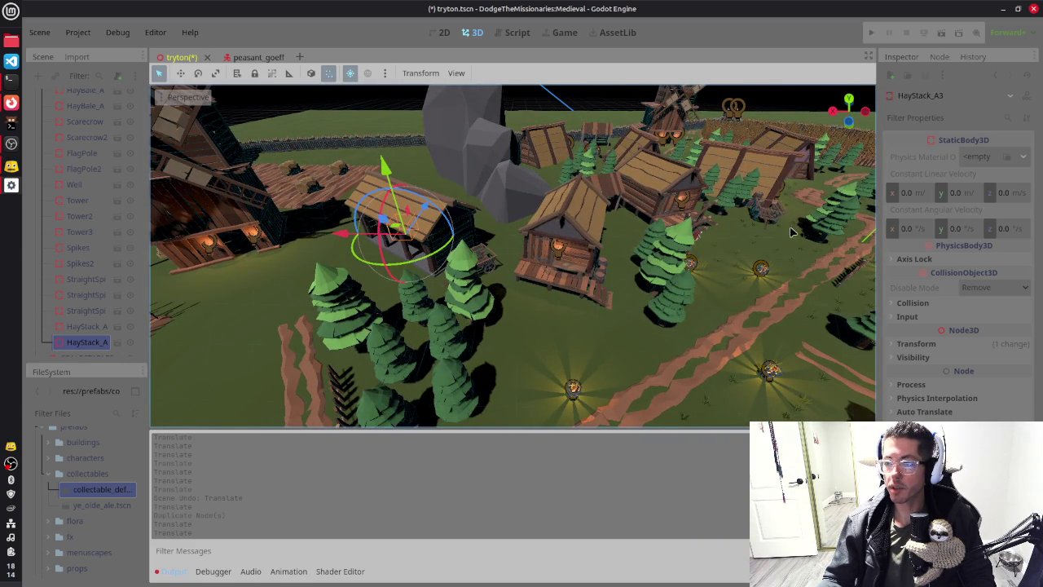
pyautogui.scroll(-3, 725, 305)
pyautogui.scroll(2, 725, 306)
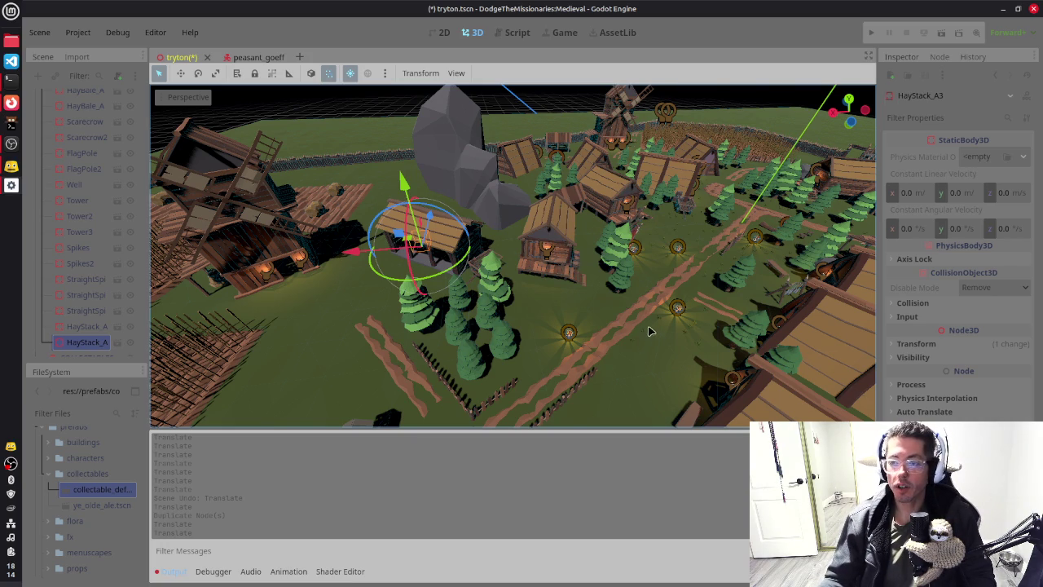
pyautogui.scroll(5, 643, 301)
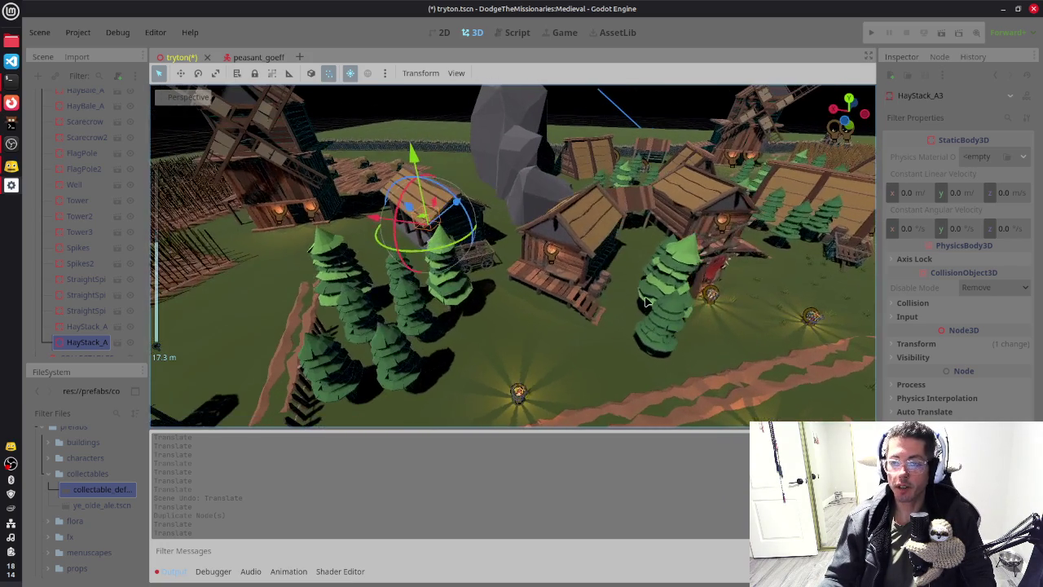
pyautogui.scroll(-3, 643, 301)
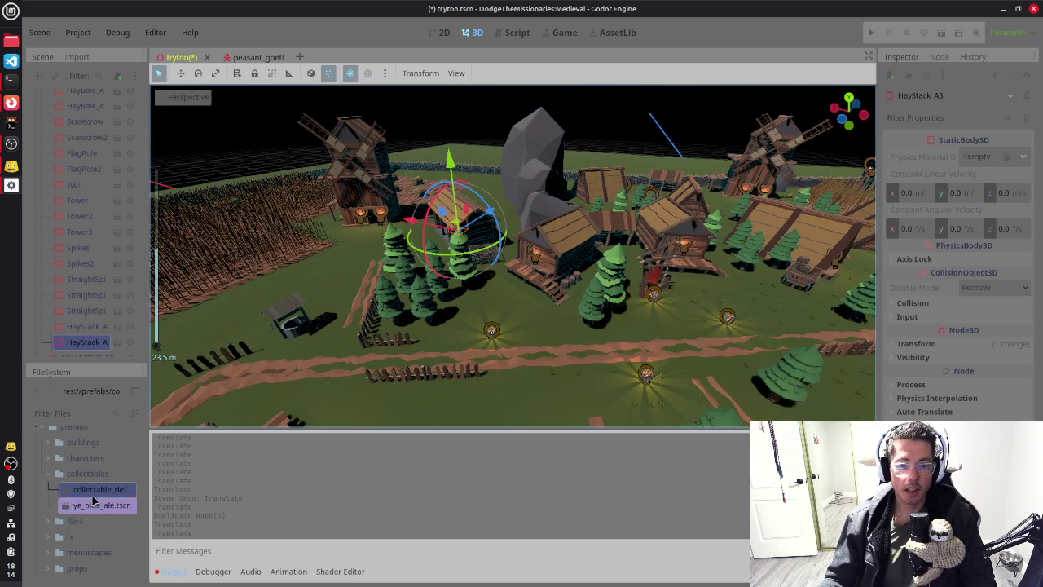
# Step: Collapse collectables and expand props to list barrel_a.tscn, bench.tscn and cart.tscn
pyautogui.click(70, 475)
pyautogui.click(49, 474)
pyautogui.scroll(2, 71, 485)
pyautogui.click(79, 481)
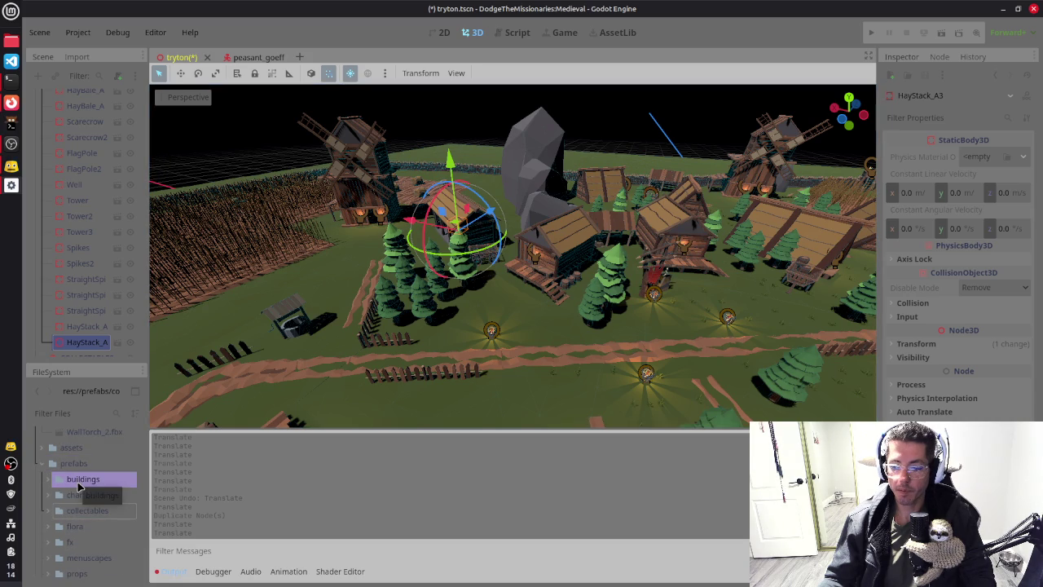
pyautogui.scroll(-1, 79, 497)
pyautogui.click(77, 536)
pyautogui.click(70, 528)
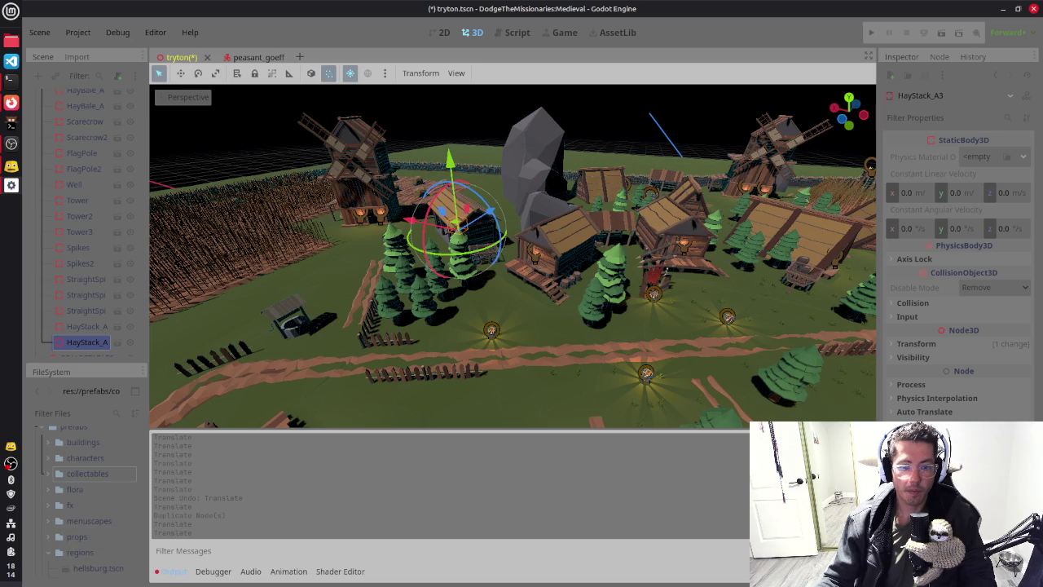
pyautogui.click(51, 538)
pyautogui.click(48, 540)
pyautogui.scroll(-2, 61, 521)
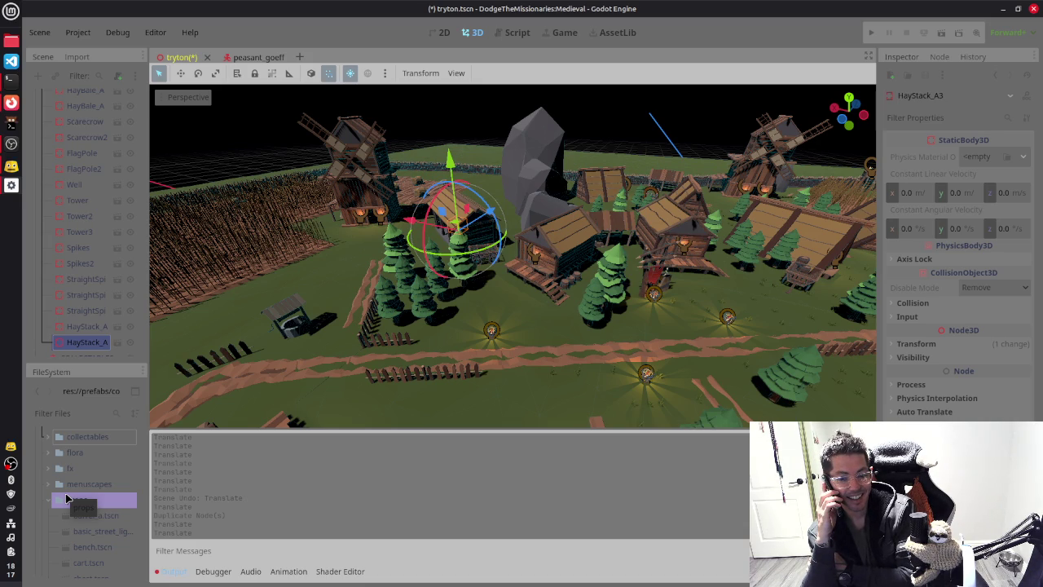
# Step: Press on an entry in the FileSystem dock's file list
pyautogui.moveTo(67, 498); pyautogui.dragTo(67, 499)
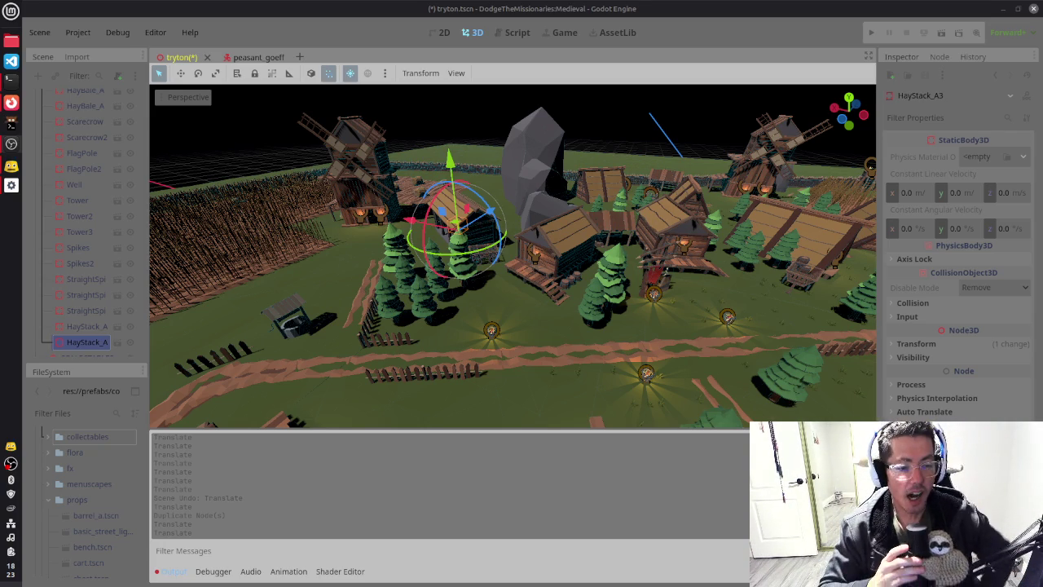
# Step: Zoom the 3D view in close on the open-sided hut
pyautogui.moveTo(518, 278)
pyautogui.mouseDown()
pyautogui.moveTo(488, 269)
pyautogui.moveTo(518, 279)
pyautogui.mouseUp()
pyautogui.scroll(10, 519, 278)
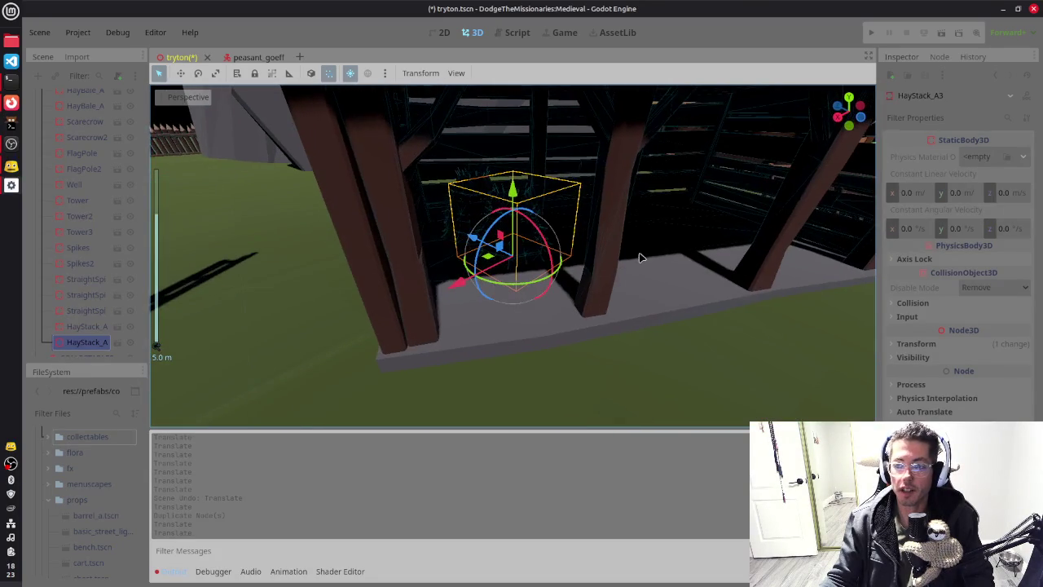
pyautogui.scroll(-8, 639, 257)
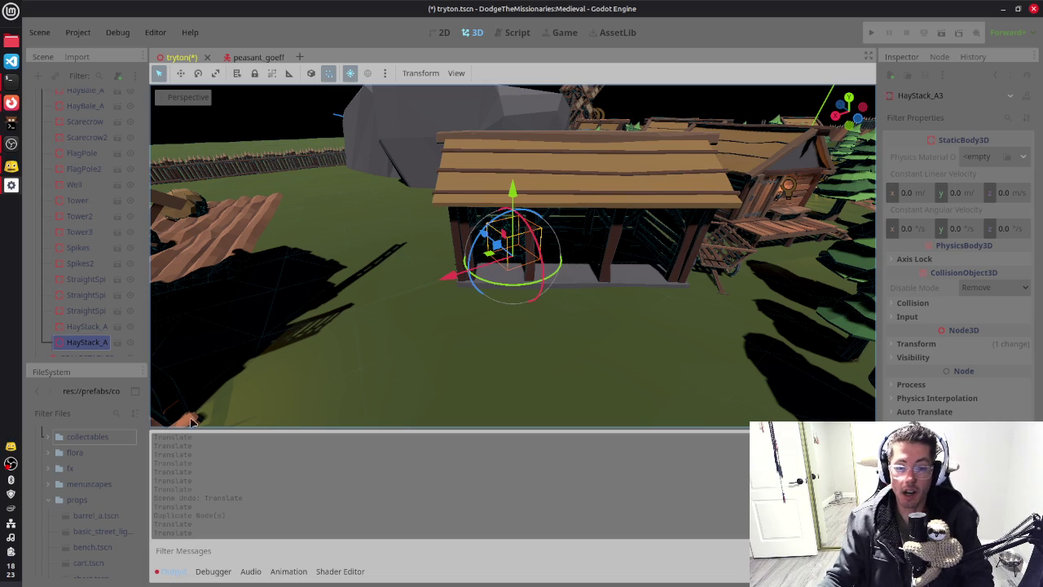
pyautogui.scroll(-2, 74, 472)
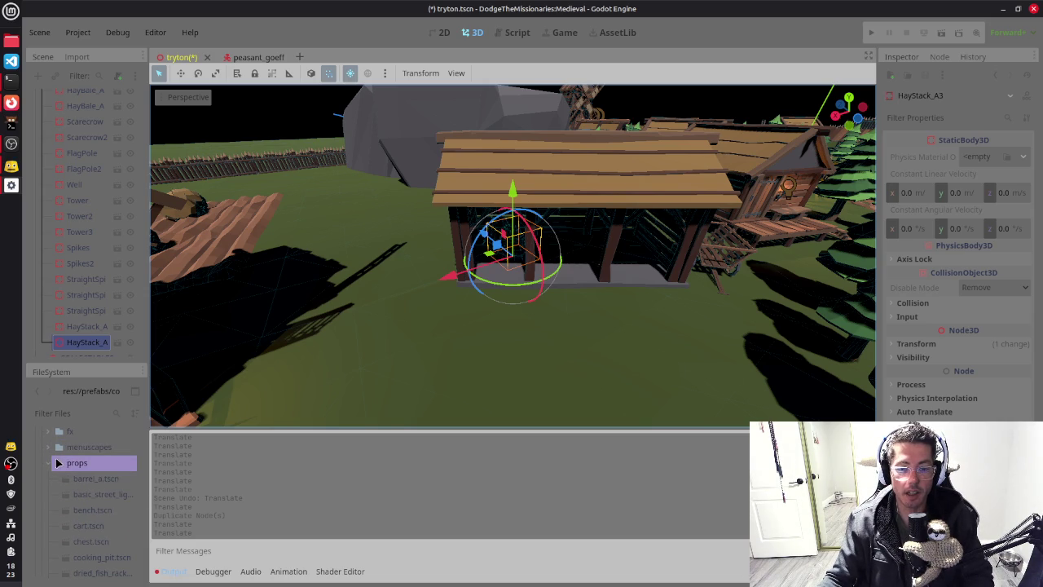
# Step: Browse the props files, then choose PROPS as the parent for a new instanced scene
pyautogui.click(88, 481)
pyautogui.scroll(-2, 91, 489)
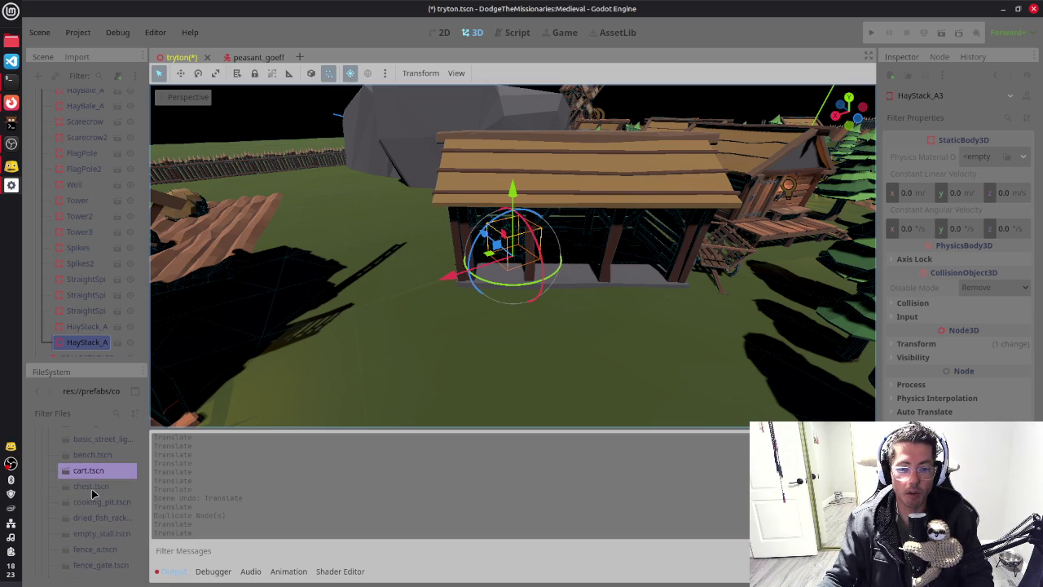
pyautogui.scroll(2, 93, 493)
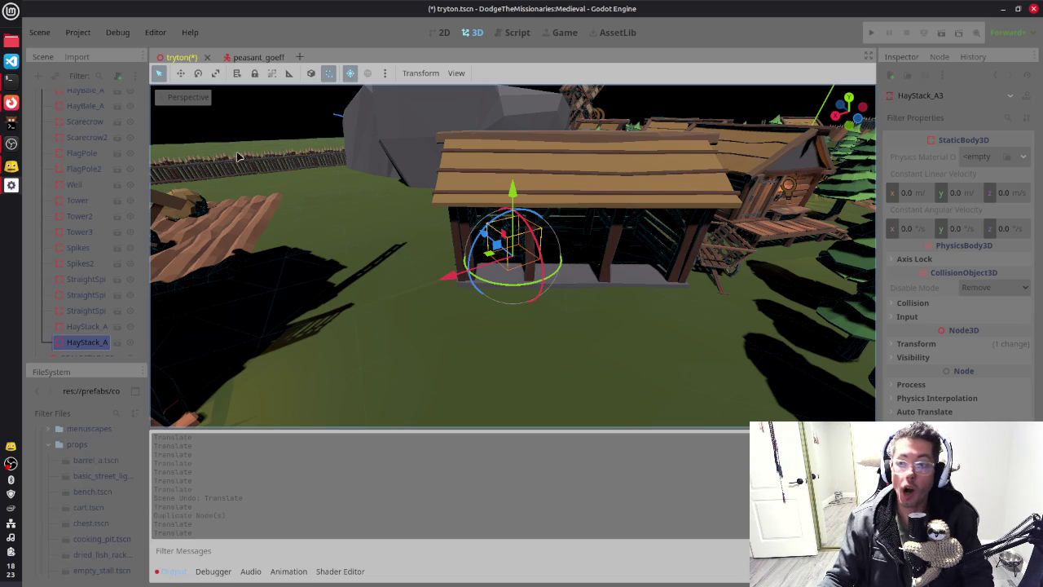
pyautogui.scroll(5, 104, 146)
pyautogui.scroll(10, 85, 145)
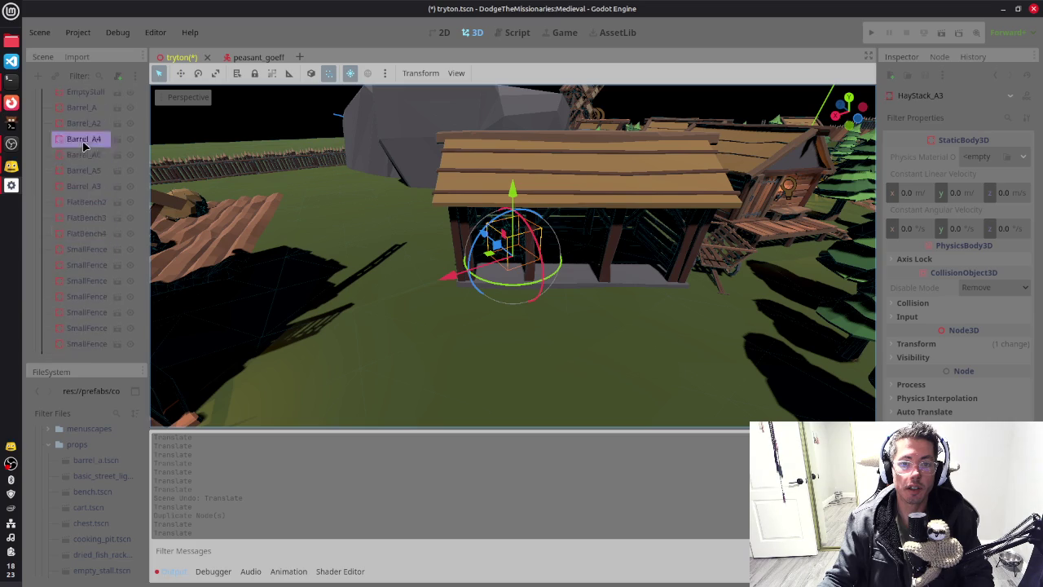
pyautogui.click(72, 177)
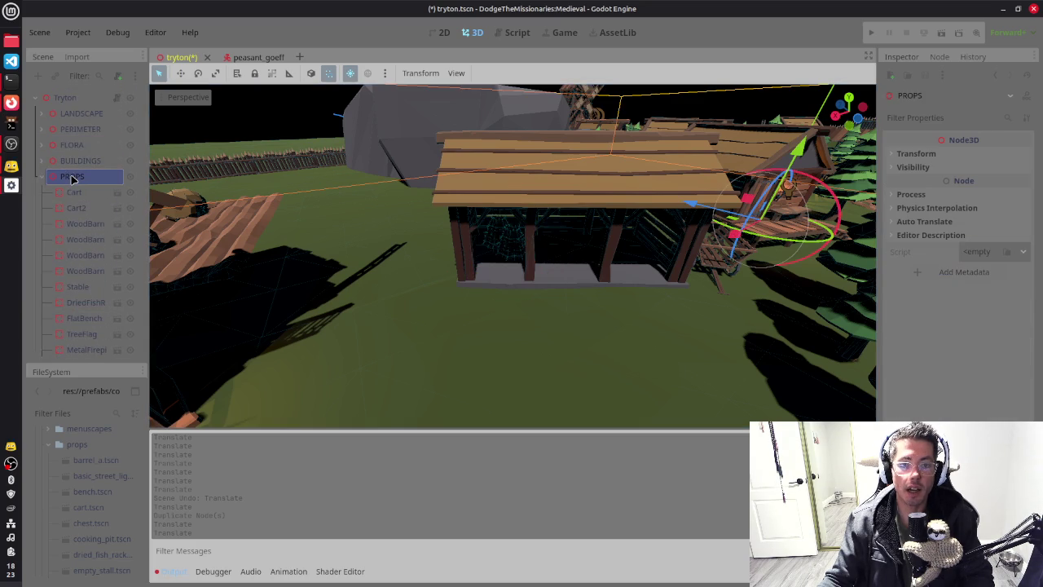
pyautogui.hotkey('ctrl', 'shift', 'a')
# Step: Add the barrel scene to the level and set it on the ground in front of the hut
pyautogui.write('barrel')
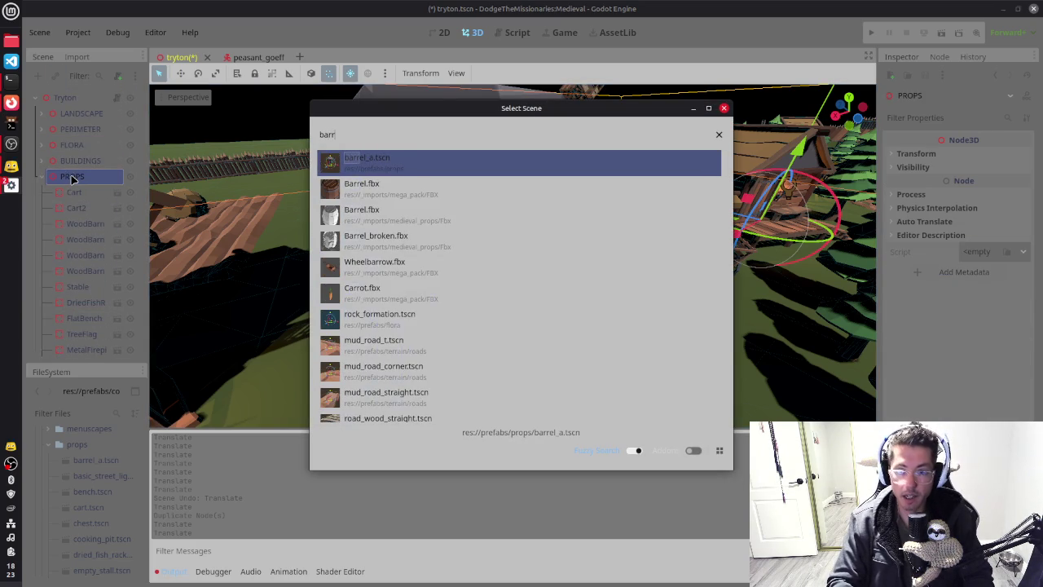
pyautogui.press('Return')
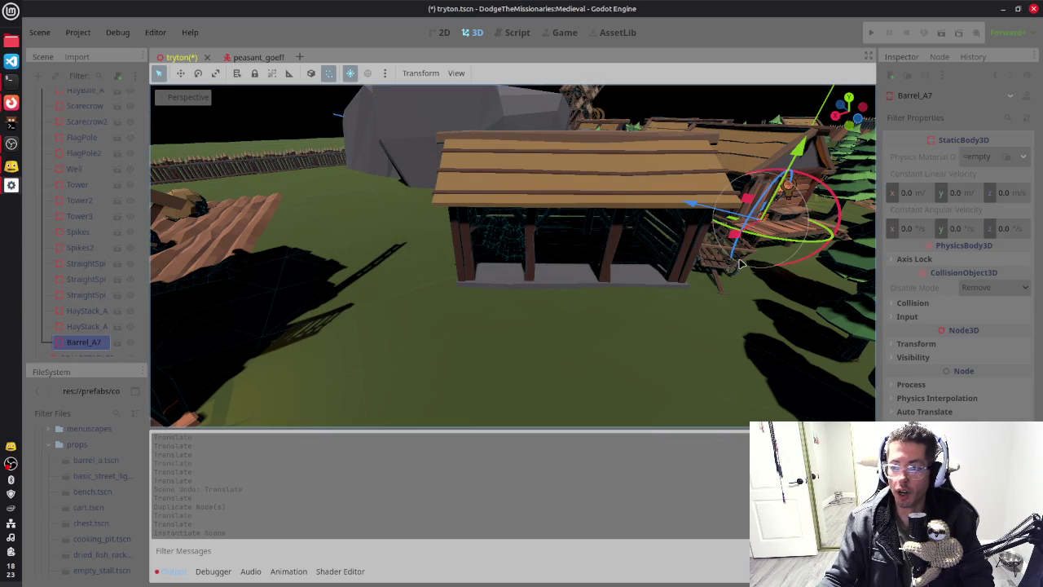
pyautogui.moveTo(743, 243)
pyautogui.mouseDown()
pyautogui.moveTo(643, 277)
pyautogui.moveTo(501, 363)
pyautogui.mouseUp()
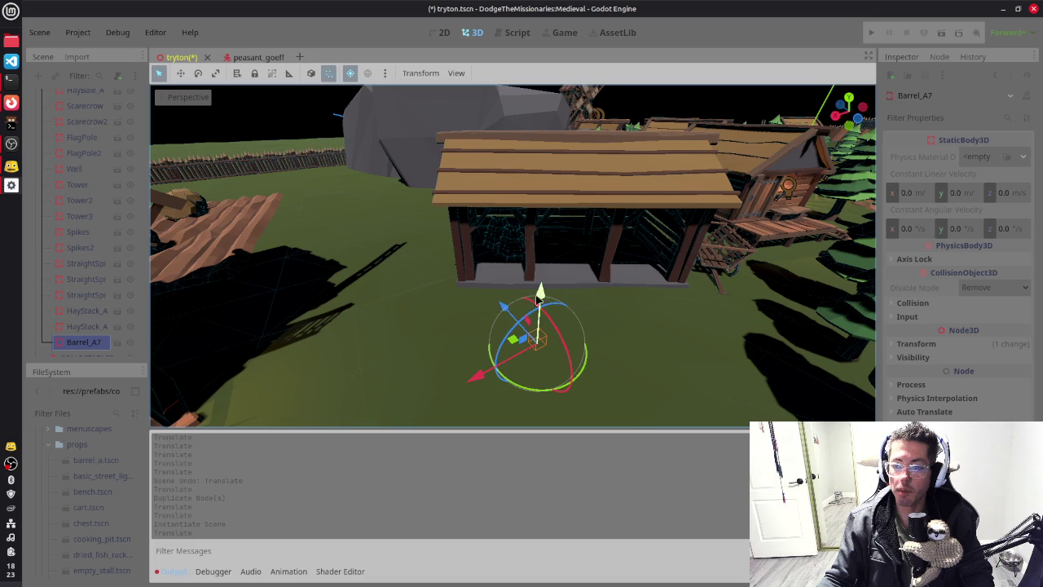
pyautogui.moveTo(544, 295); pyautogui.dragTo(516, 242)
pyautogui.press('f')
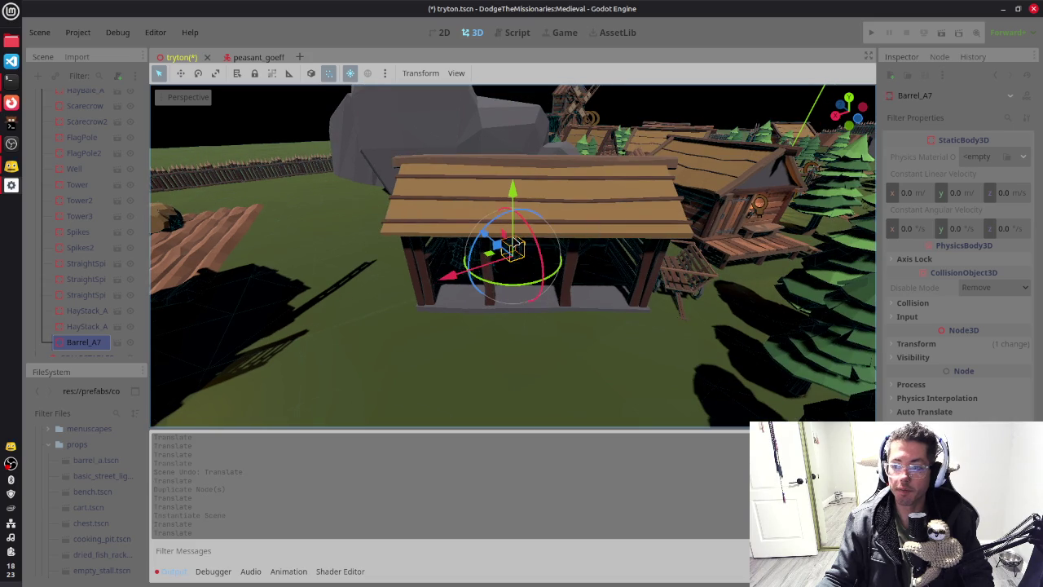
pyautogui.moveTo(488, 262)
pyautogui.mouseDown()
pyautogui.moveTo(495, 316)
pyautogui.moveTo(447, 403)
pyautogui.moveTo(401, 354)
pyautogui.mouseUp()
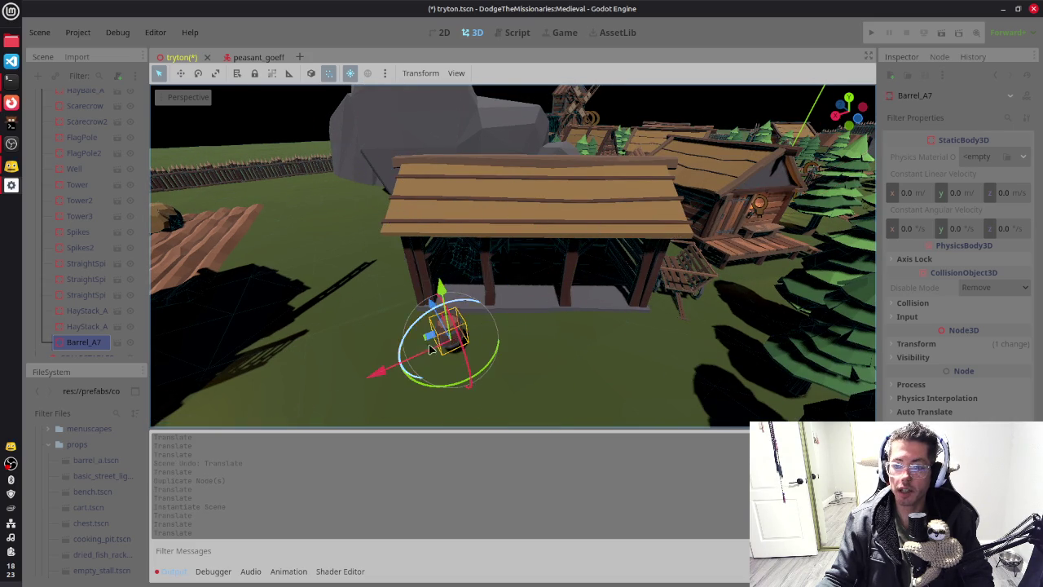
pyautogui.press('f')
pyautogui.scroll(3, 521, 216)
pyautogui.moveTo(513, 210); pyautogui.dragTo(513, 238)
pyautogui.scroll(-2, 615, 242)
# Step: Slide the barrel left across the ground, then nudge it slightly right into its final spot
pyautogui.moveTo(674, 286); pyautogui.dragTo(308, 179)
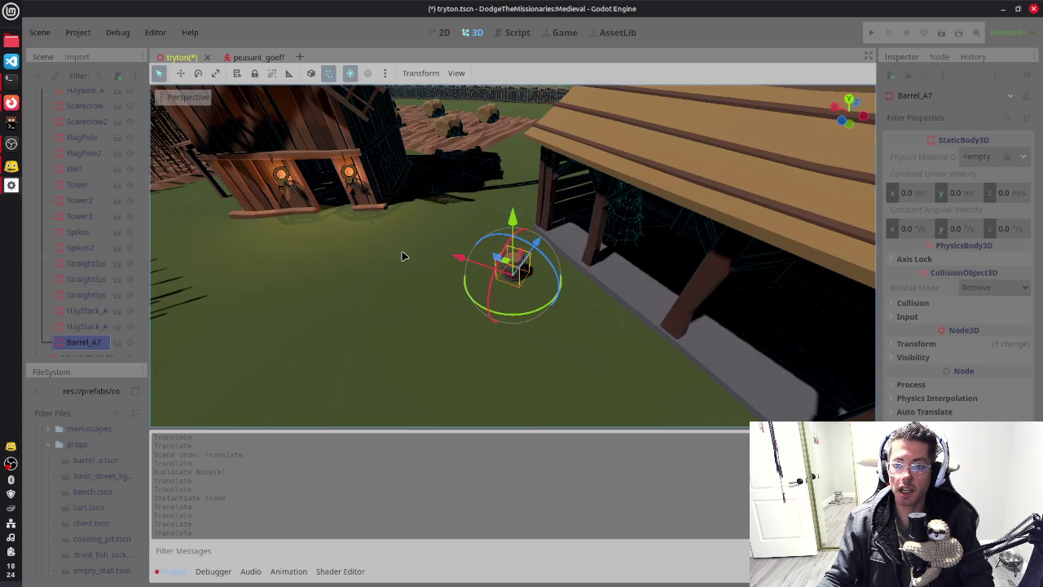
pyautogui.moveTo(513, 267)
pyautogui.mouseDown()
pyautogui.moveTo(329, 207)
pyautogui.moveTo(305, 175)
pyautogui.moveTo(293, 181)
pyautogui.mouseUp()
pyautogui.press('f')
pyautogui.scroll(2, 664, 197)
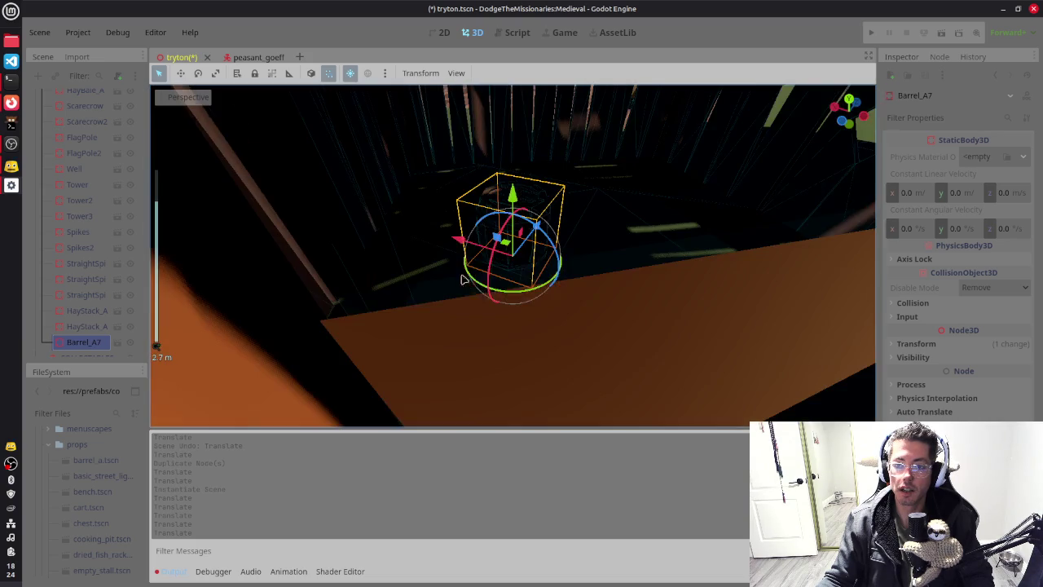
pyautogui.moveTo(664, 197)
pyautogui.mouseDown()
pyautogui.moveTo(579, 216)
pyautogui.moveTo(554, 232)
pyautogui.moveTo(547, 256)
pyautogui.moveTo(559, 240)
pyautogui.moveTo(680, 179)
pyautogui.moveTo(676, 169)
pyautogui.moveTo(675, 186)
pyautogui.mouseUp()
pyautogui.press('f')
pyautogui.scroll(4, 639, 245)
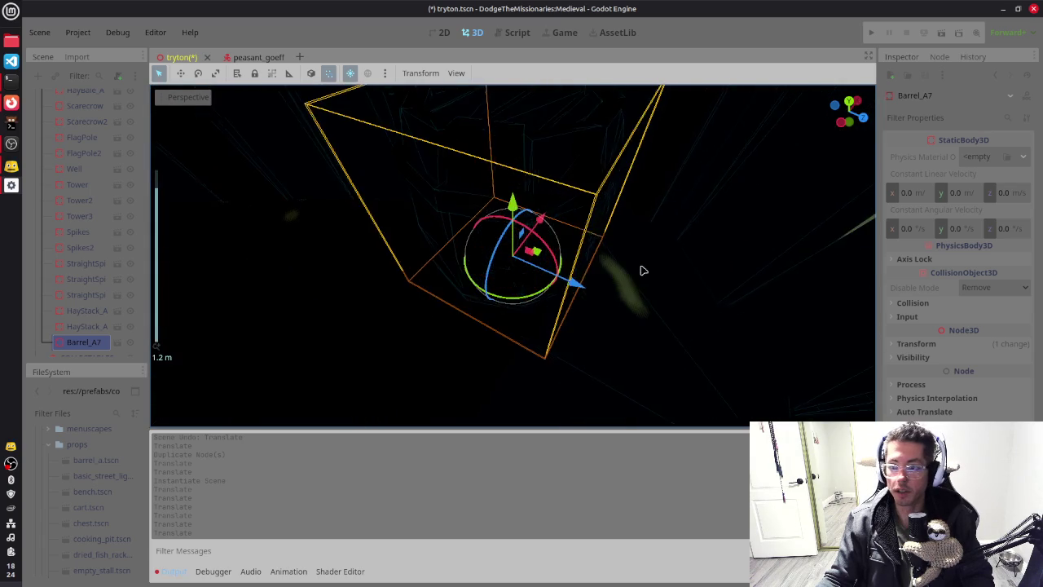
pyautogui.moveTo(635, 215)
pyautogui.mouseDown()
pyautogui.moveTo(682, 193)
pyautogui.moveTo(634, 224)
pyautogui.mouseUp()
pyautogui.scroll(-3, 634, 224)
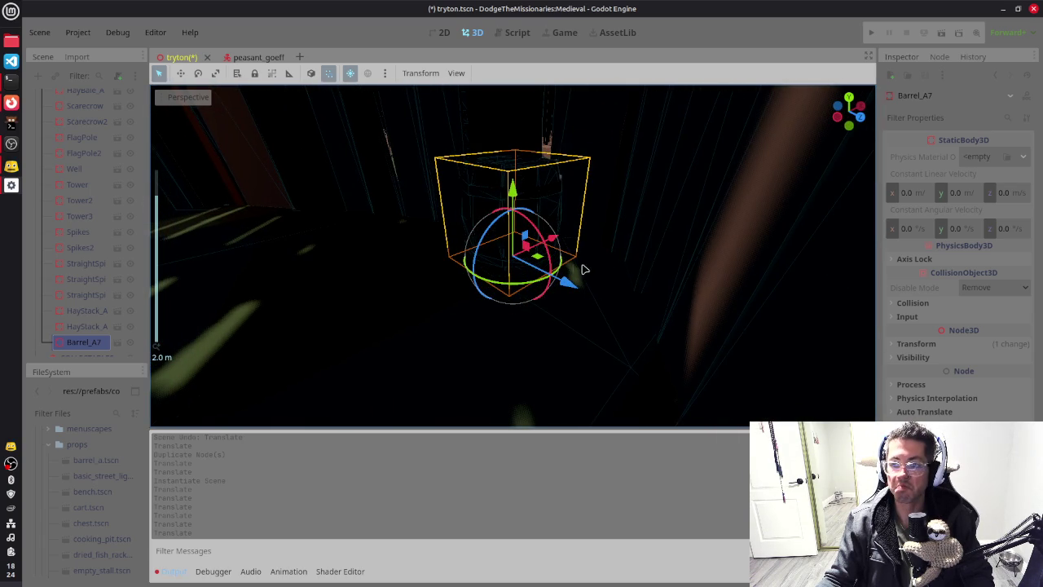
pyautogui.moveTo(536, 261); pyautogui.dragTo(580, 263)
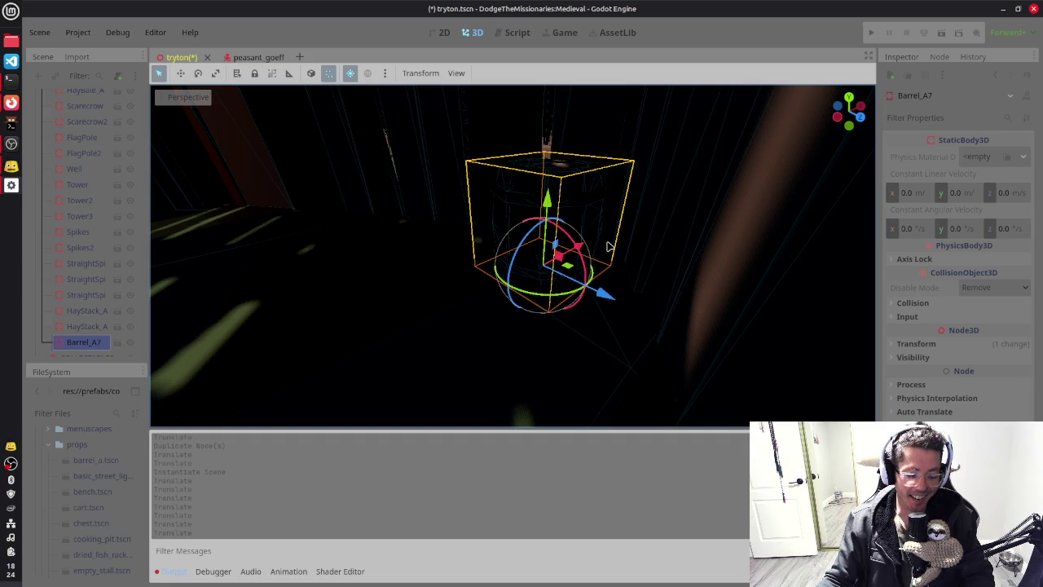
# Step: Duplicate the barrel twice and shift the copies, Barrel_A8 and Barrel_A9, to new ground spots
pyautogui.hotkey('ctrl', 'd')
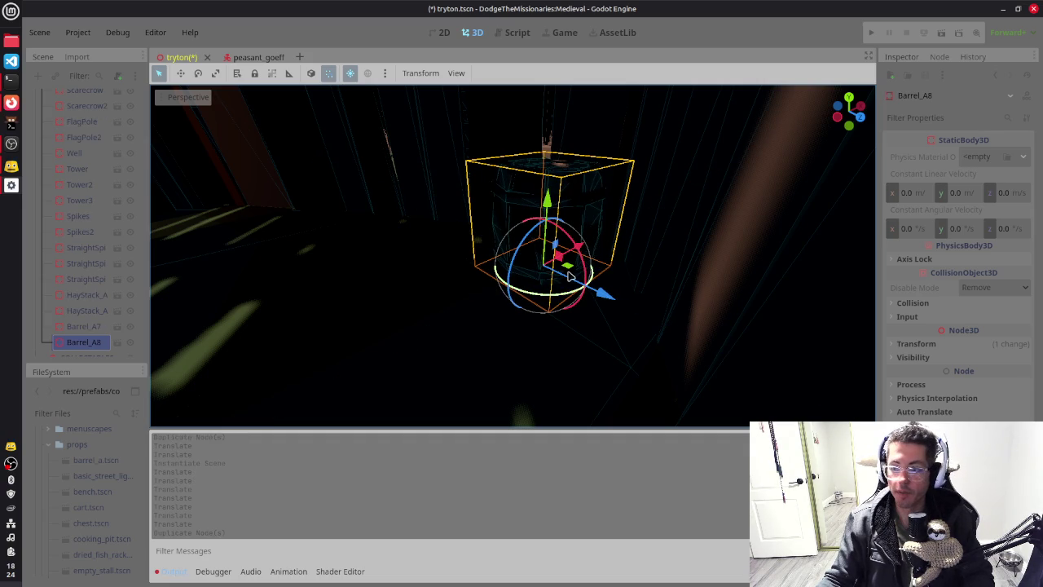
pyautogui.moveTo(570, 269)
pyautogui.mouseDown()
pyautogui.moveTo(453, 277)
pyautogui.moveTo(483, 279)
pyautogui.mouseUp()
pyautogui.moveTo(444, 334)
pyautogui.mouseDown()
pyautogui.moveTo(466, 267)
pyautogui.moveTo(562, 325)
pyautogui.moveTo(560, 341)
pyautogui.mouseUp()
pyautogui.hotkey('ctrl', 'd')
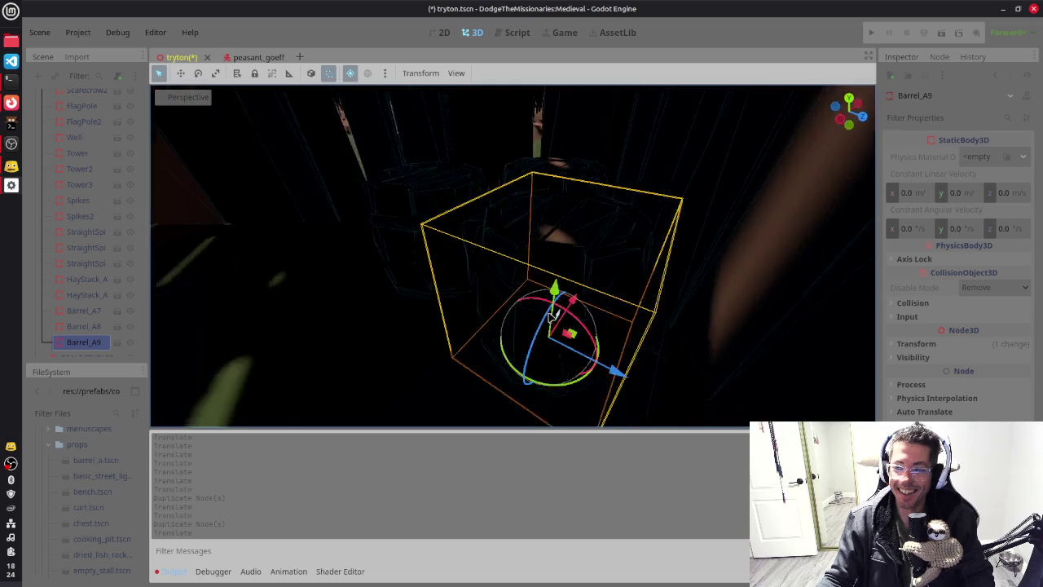
pyautogui.moveTo(624, 302); pyautogui.dragTo(613, 319)
pyautogui.click(459, 302)
pyautogui.click(454, 330)
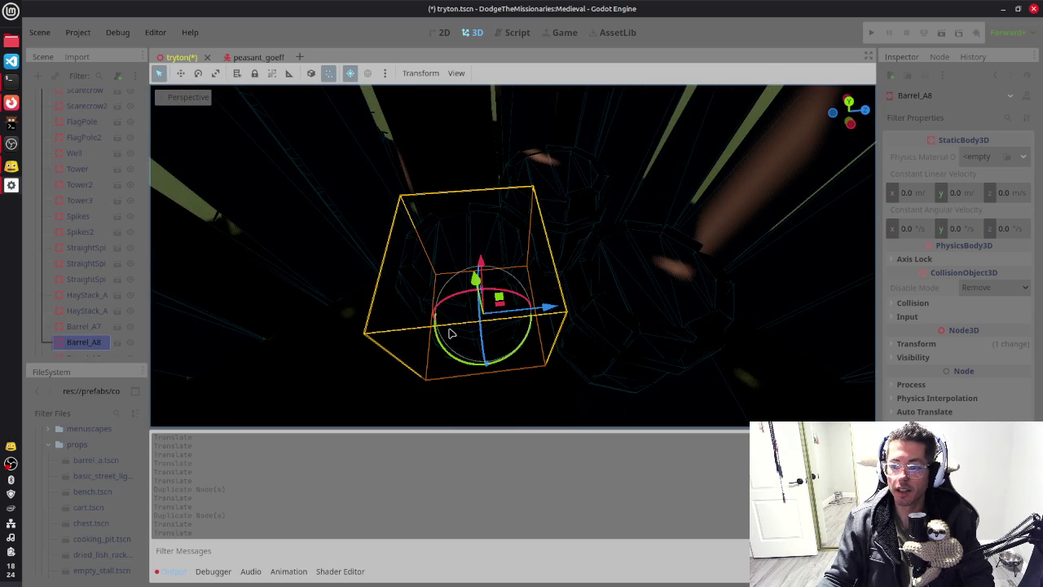
pyautogui.moveTo(500, 300)
pyautogui.mouseDown()
pyautogui.moveTo(509, 313)
pyautogui.moveTo(547, 291)
pyautogui.moveTo(581, 302)
pyautogui.moveTo(596, 264)
pyautogui.moveTo(610, 255)
pyautogui.moveTo(595, 281)
pyautogui.moveTo(510, 252)
pyautogui.mouseUp()
pyautogui.scroll(-3, 559, 318)
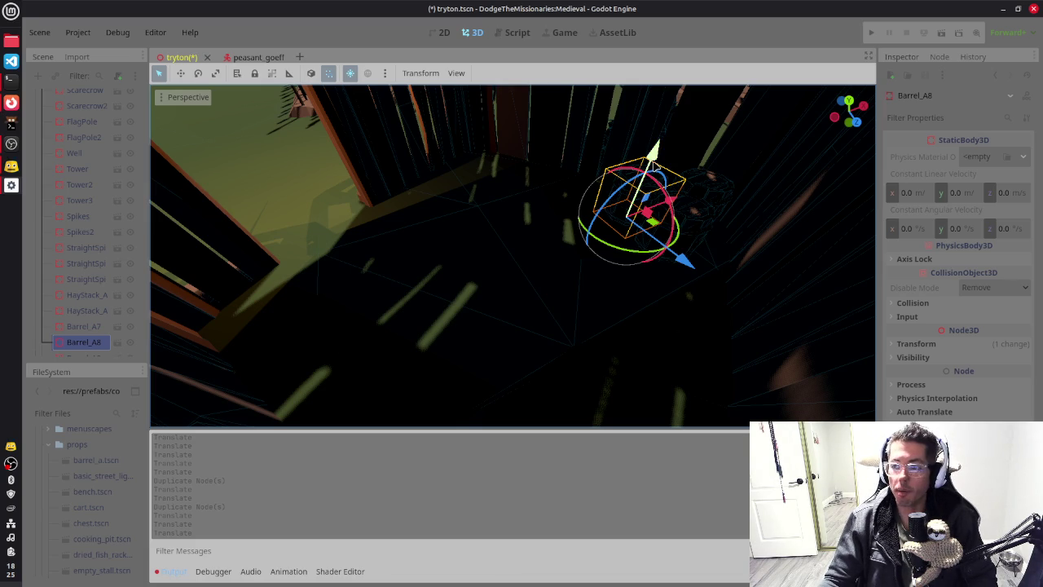
# Step: Collapse the props folder and expand the mega_pack folder and its FBX models subfolder
pyautogui.scroll(-5, 96, 493)
pyautogui.scroll(-1, 96, 497)
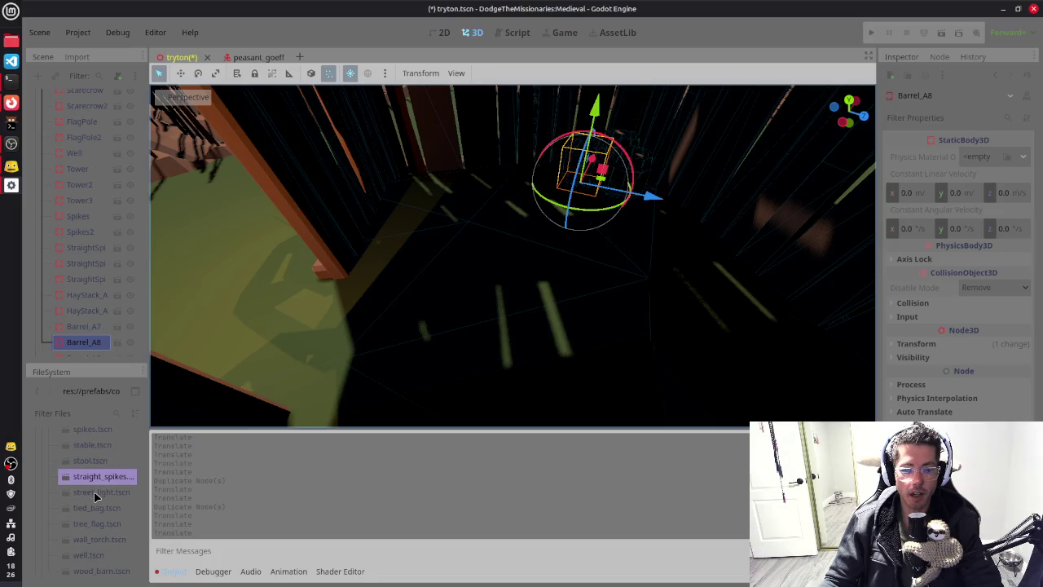
pyautogui.scroll(-1, 92, 521)
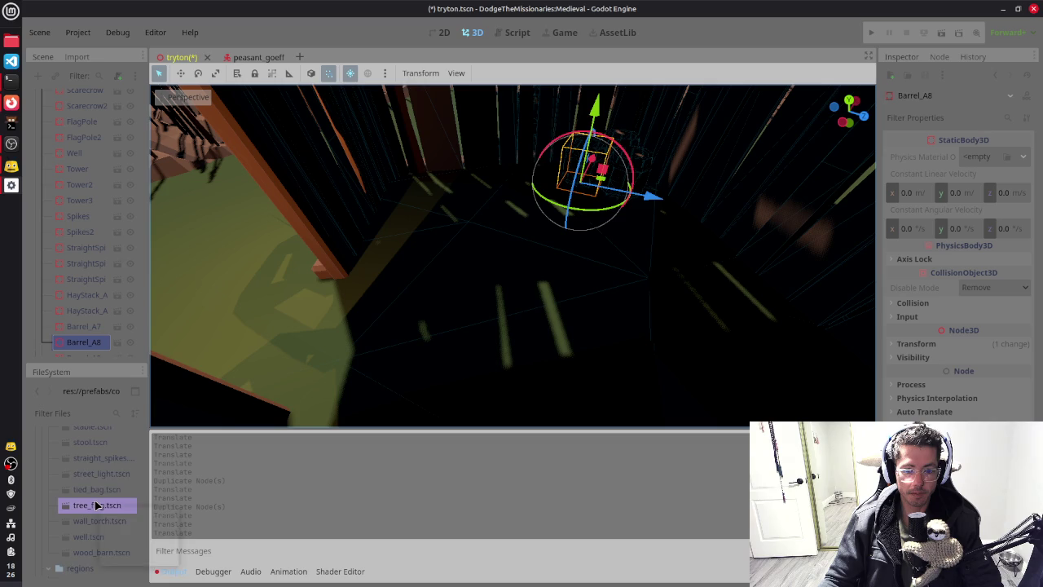
pyautogui.scroll(1, 95, 505)
pyautogui.scroll(5, 96, 505)
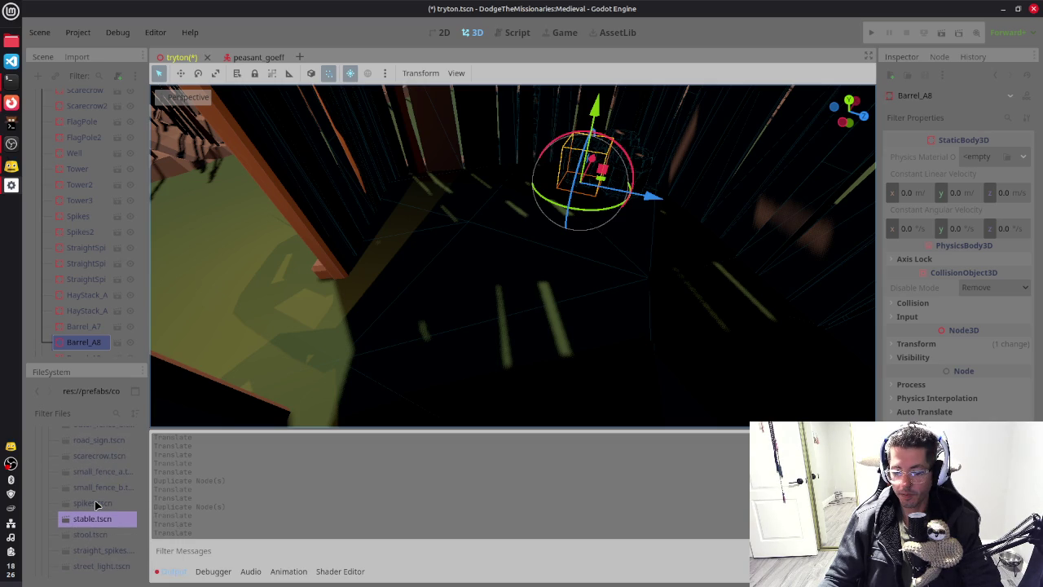
pyautogui.scroll(8, 95, 505)
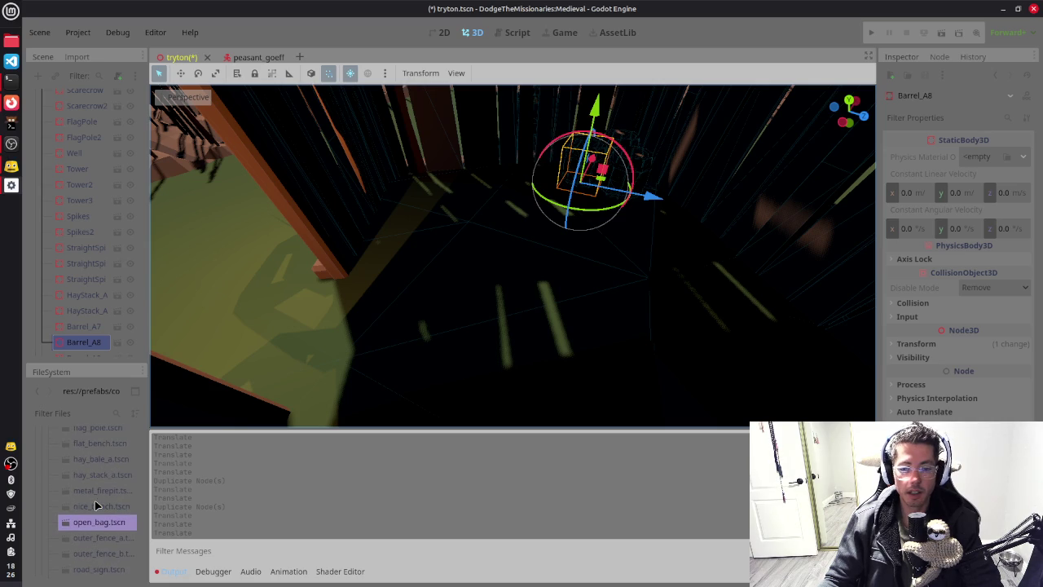
pyautogui.scroll(5, 95, 505)
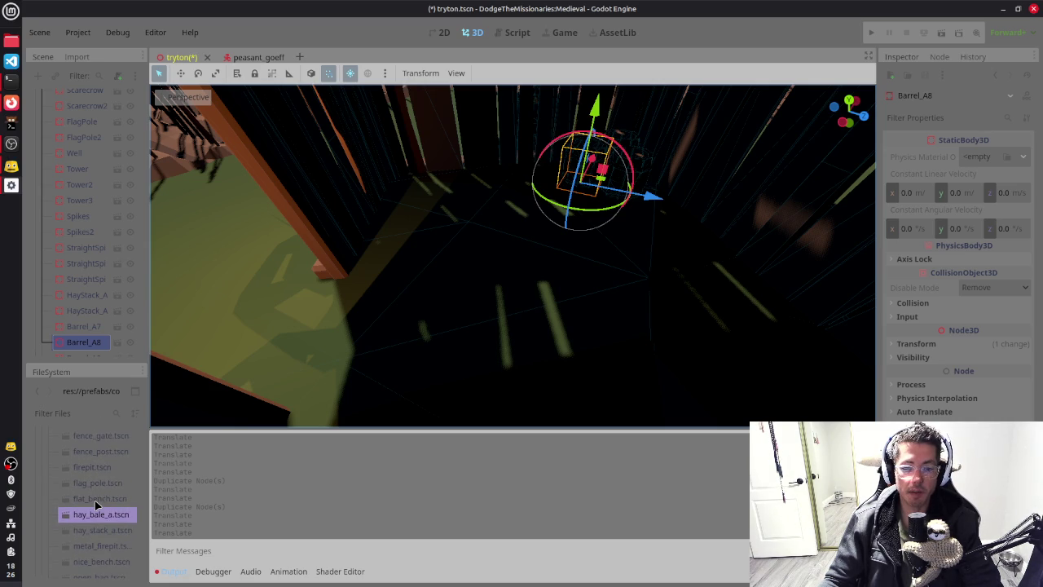
pyautogui.scroll(2, 95, 505)
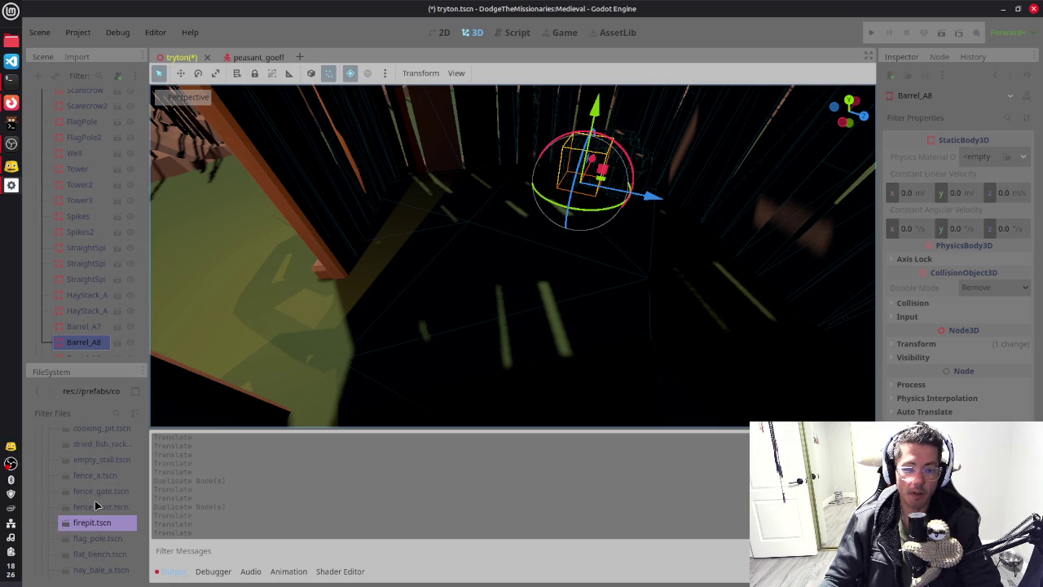
pyautogui.scroll(2, 95, 505)
pyautogui.scroll(5, 95, 505)
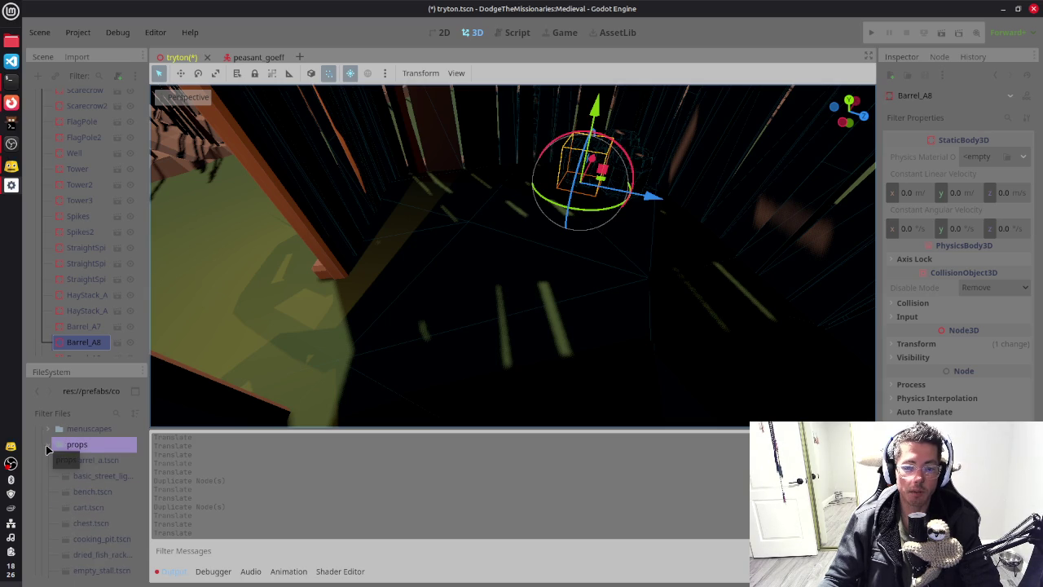
pyautogui.click(47, 447)
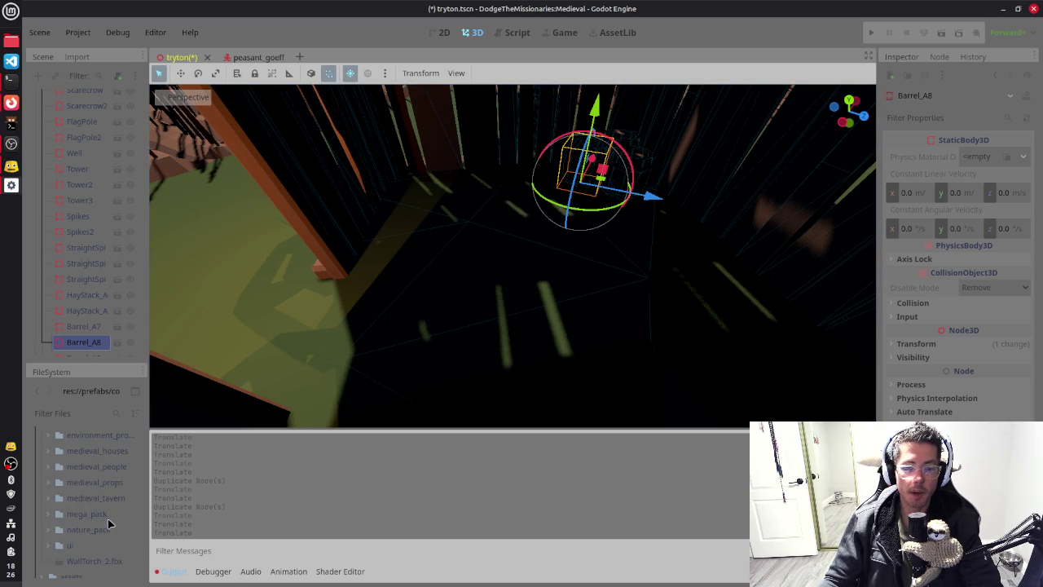
pyautogui.doubleClick(87, 513)
pyautogui.doubleClick(102, 517)
# Step: Scroll through the mega_pack FBX models and make the project files panel taller
pyautogui.scroll(-3, 103, 516)
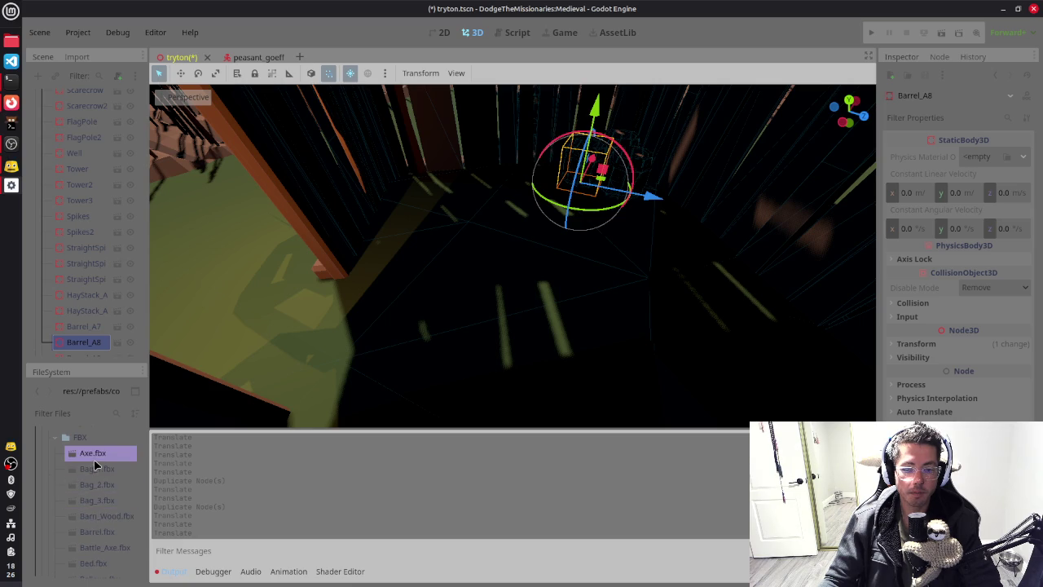
pyautogui.scroll(-2, 102, 521)
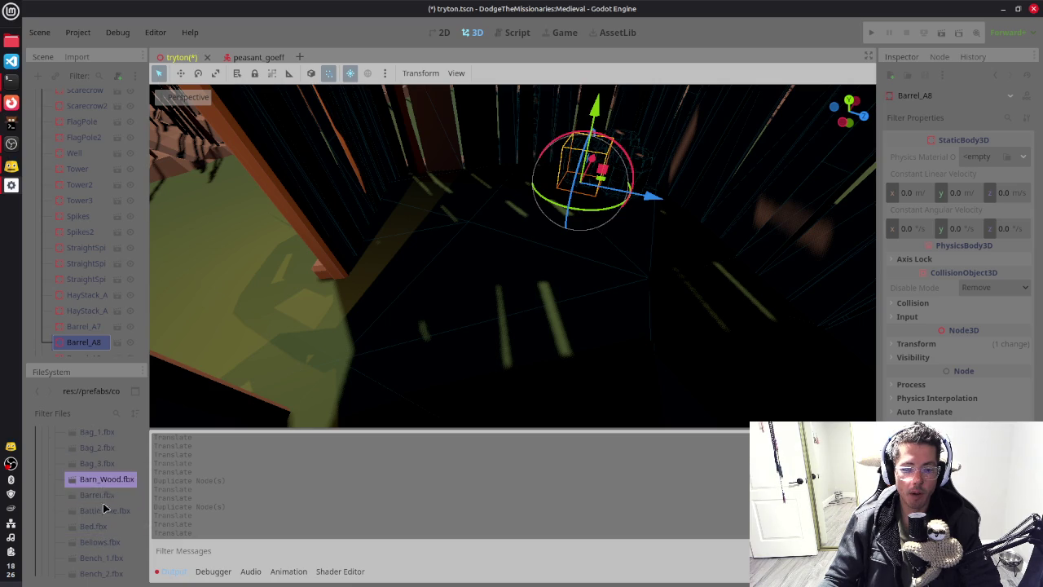
pyautogui.scroll(-1, 99, 520)
pyautogui.scroll(-2, 98, 530)
pyautogui.scroll(-3, 98, 526)
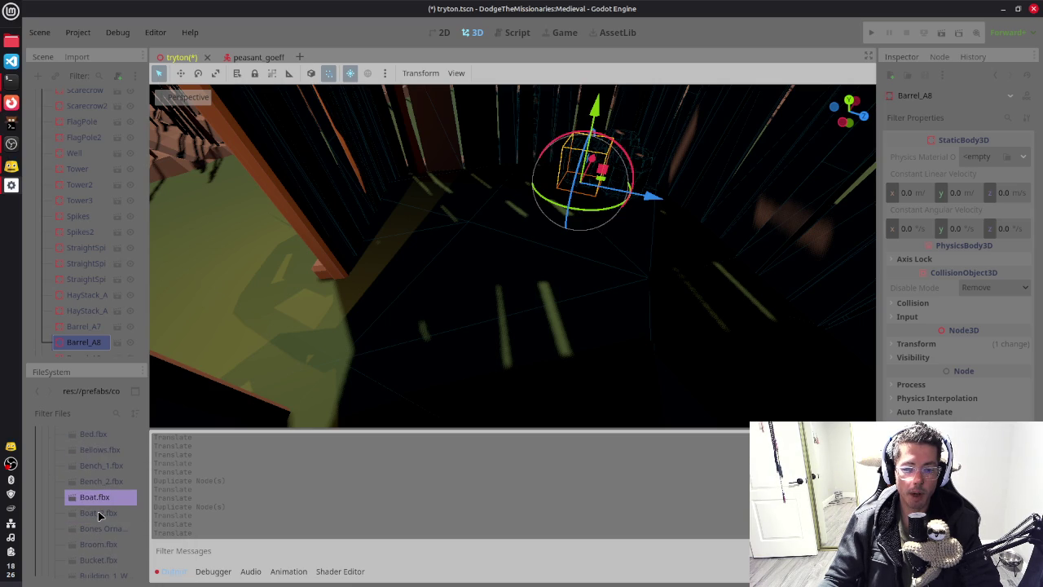
pyautogui.scroll(-1, 111, 528)
pyautogui.scroll(-6, 106, 527)
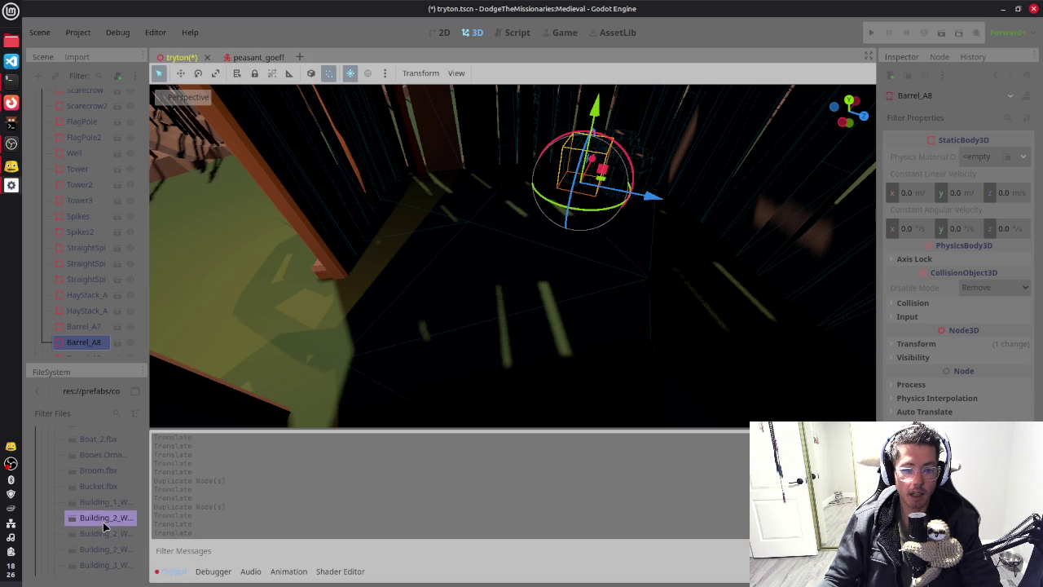
pyautogui.scroll(-3, 101, 534)
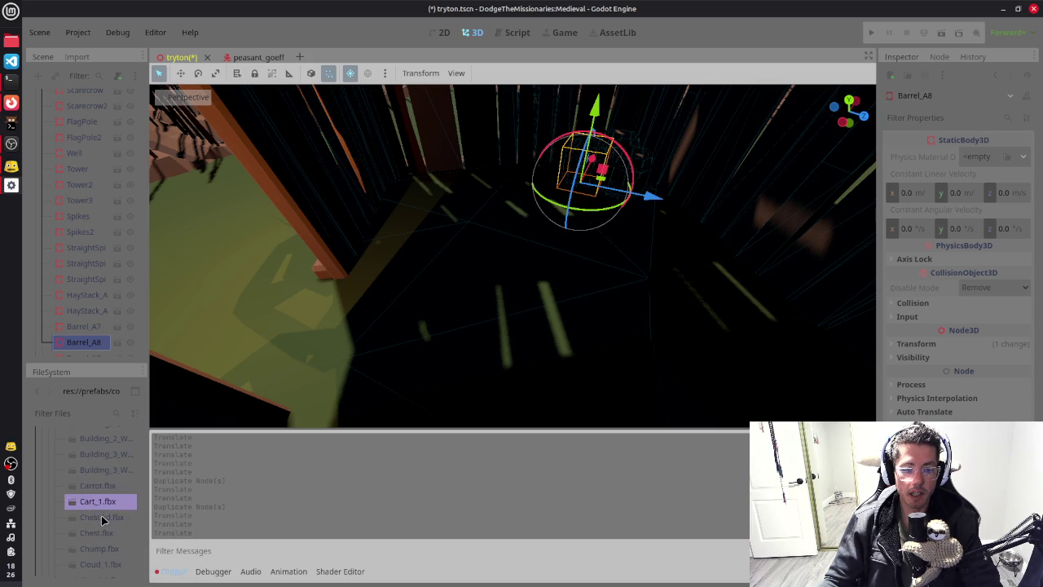
pyautogui.scroll(-2, 100, 535)
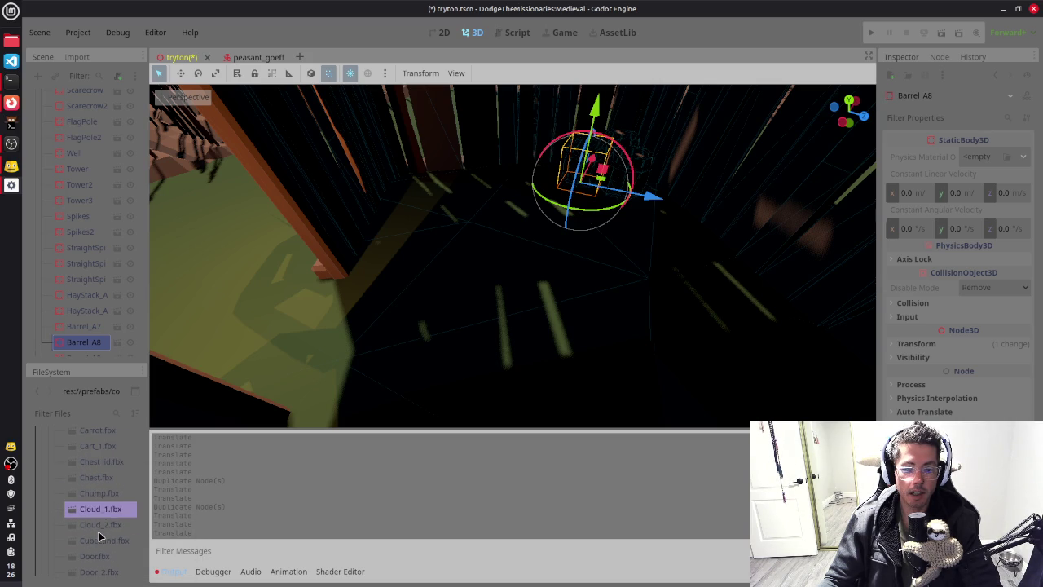
pyautogui.scroll(-3, 100, 521)
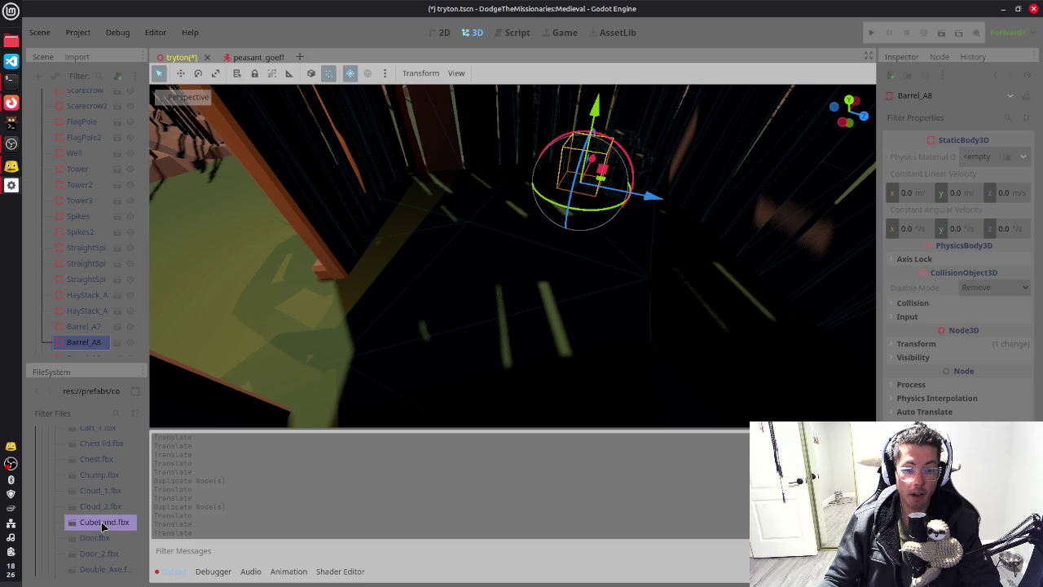
pyautogui.scroll(-4, 101, 528)
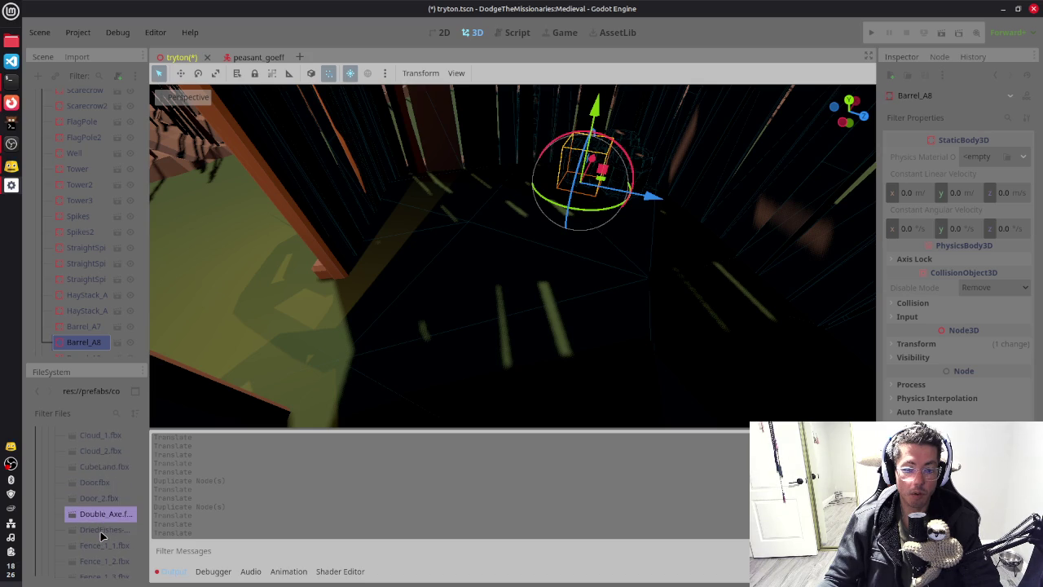
pyautogui.scroll(-8, 101, 535)
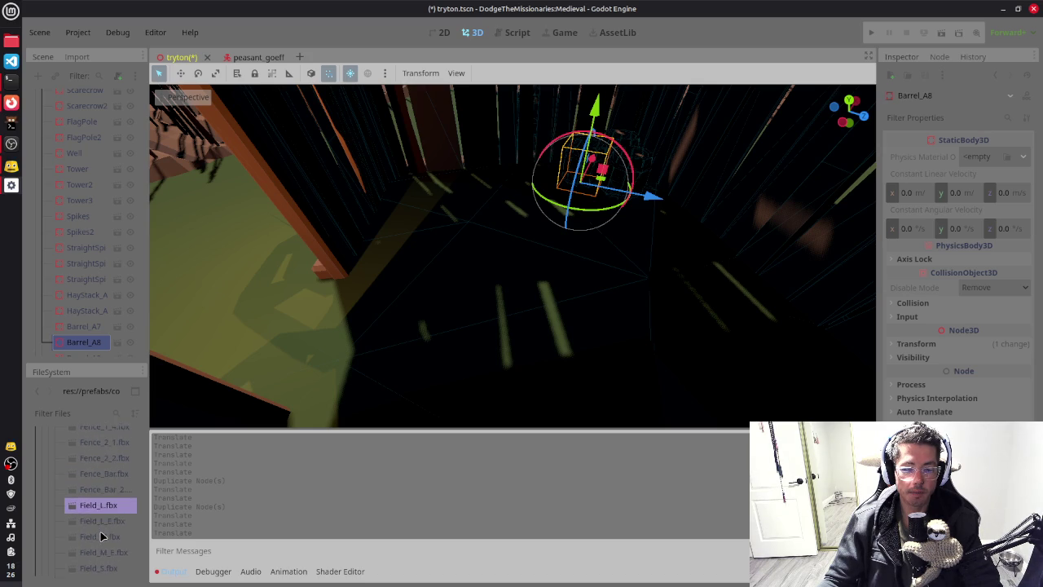
pyautogui.scroll(-2, 101, 535)
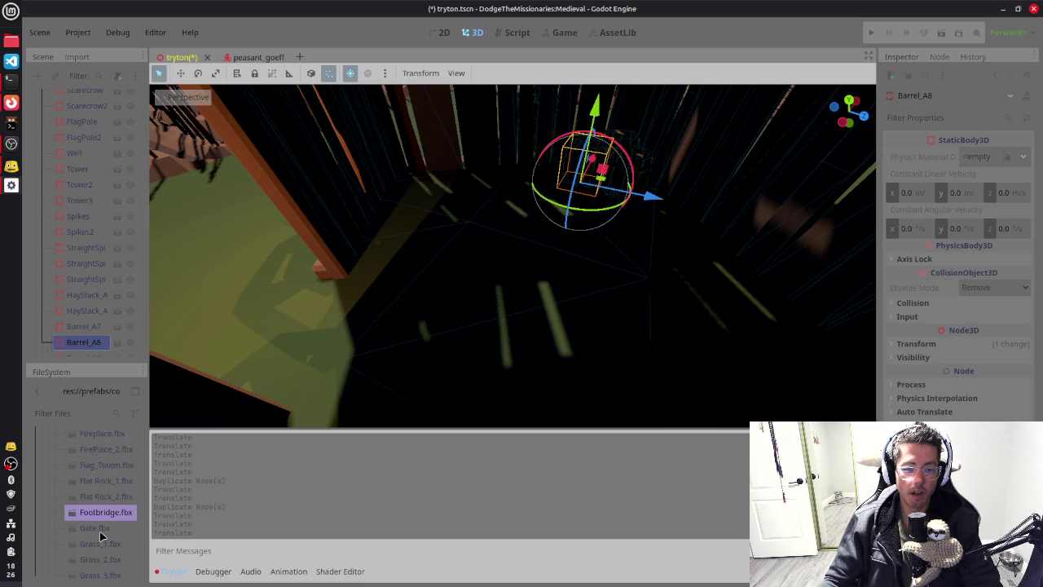
pyautogui.scroll(-5, 101, 535)
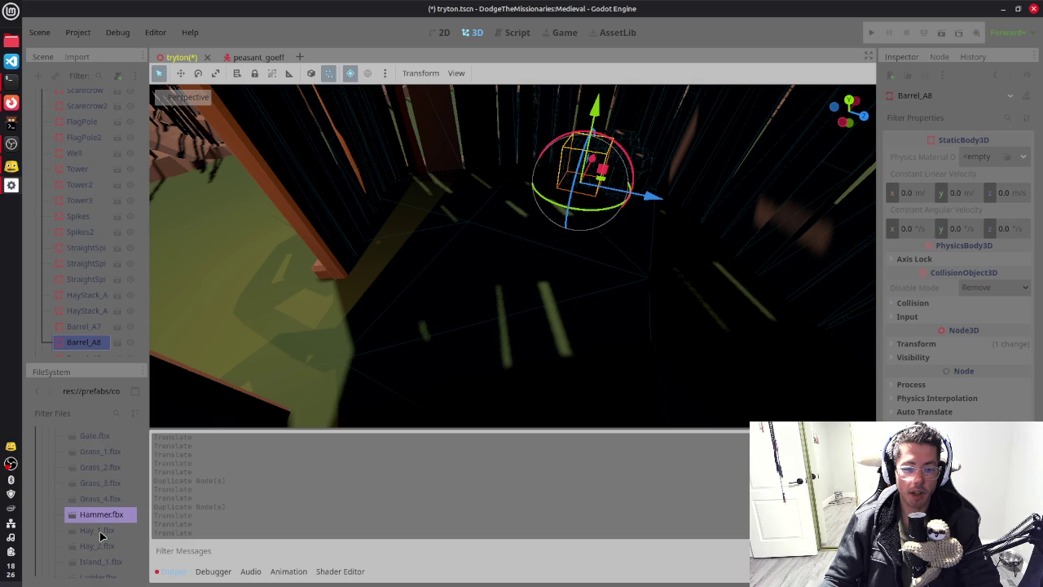
pyautogui.scroll(-3, 101, 535)
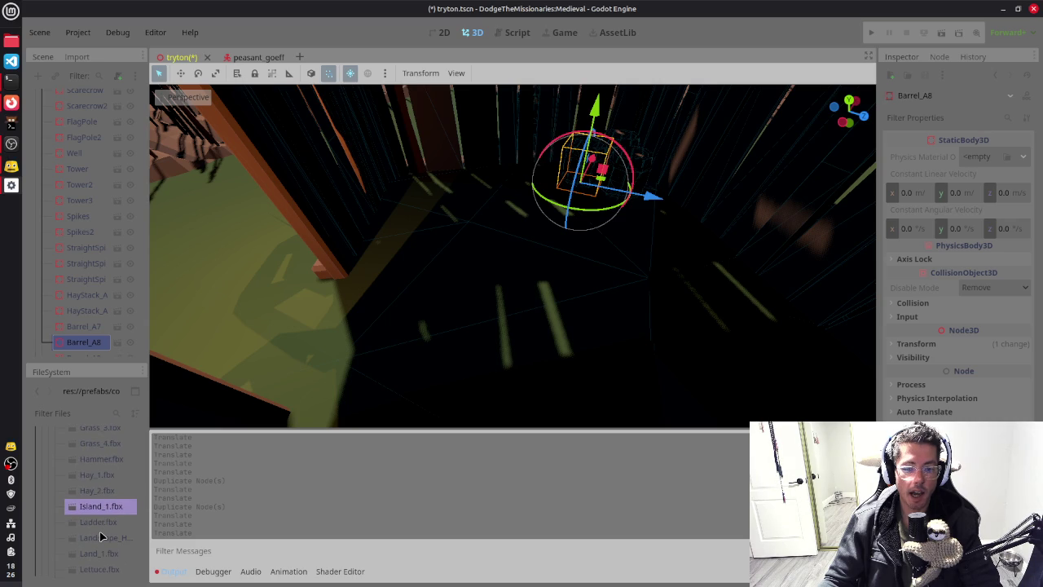
pyautogui.scroll(-2, 101, 535)
pyautogui.scroll(-1, 101, 535)
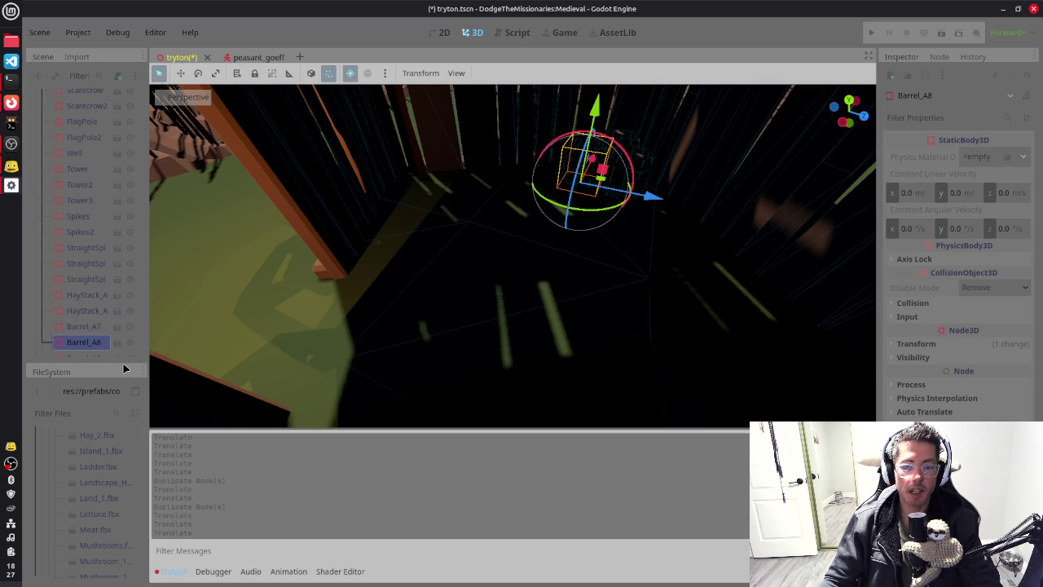
pyautogui.moveTo(121, 361); pyautogui.dragTo(121, 343)
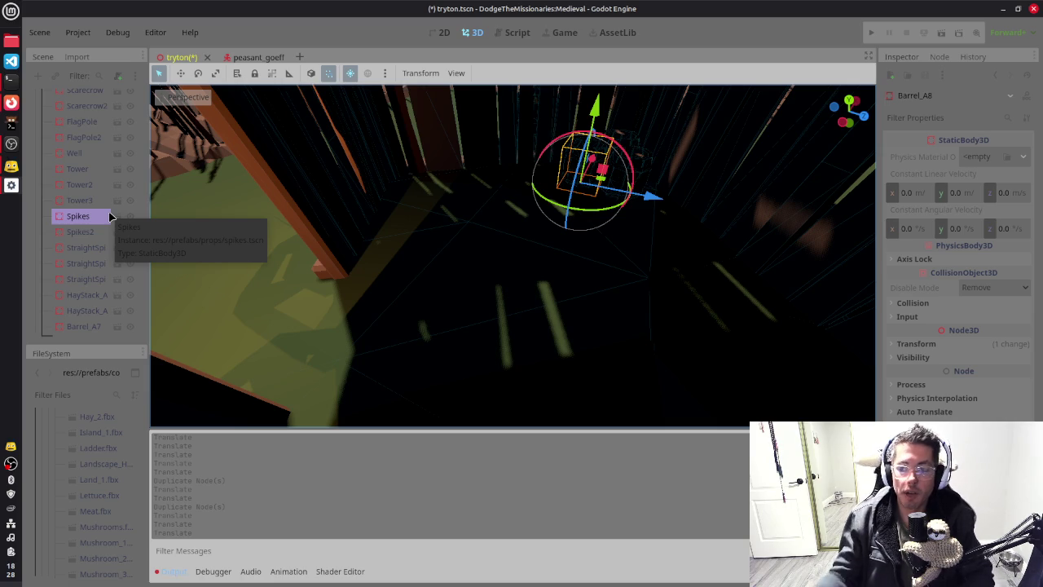
# Step: Orbit the 3D viewport around the village
pyautogui.moveTo(693, 270)
pyautogui.mouseDown()
pyautogui.moveTo(491, 296)
pyautogui.moveTo(561, 294)
pyautogui.moveTo(596, 275)
pyautogui.moveTo(510, 336)
pyautogui.moveTo(527, 291)
pyautogui.moveTo(644, 256)
pyautogui.moveTo(607, 261)
pyautogui.moveTo(614, 270)
pyautogui.moveTo(744, 248)
pyautogui.moveTo(742, 285)
pyautogui.moveTo(667, 288)
pyautogui.mouseUp()
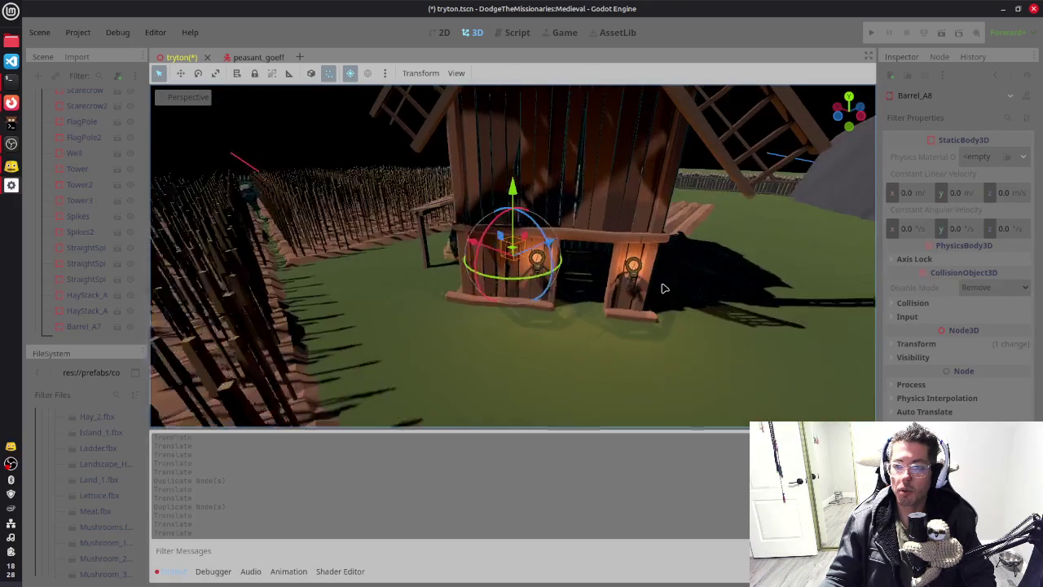
# Step: Select Tree_A17 and frame it in a top-down orthographic view
pyautogui.scroll(-3, 666, 289)
pyautogui.scroll(-5, 581, 342)
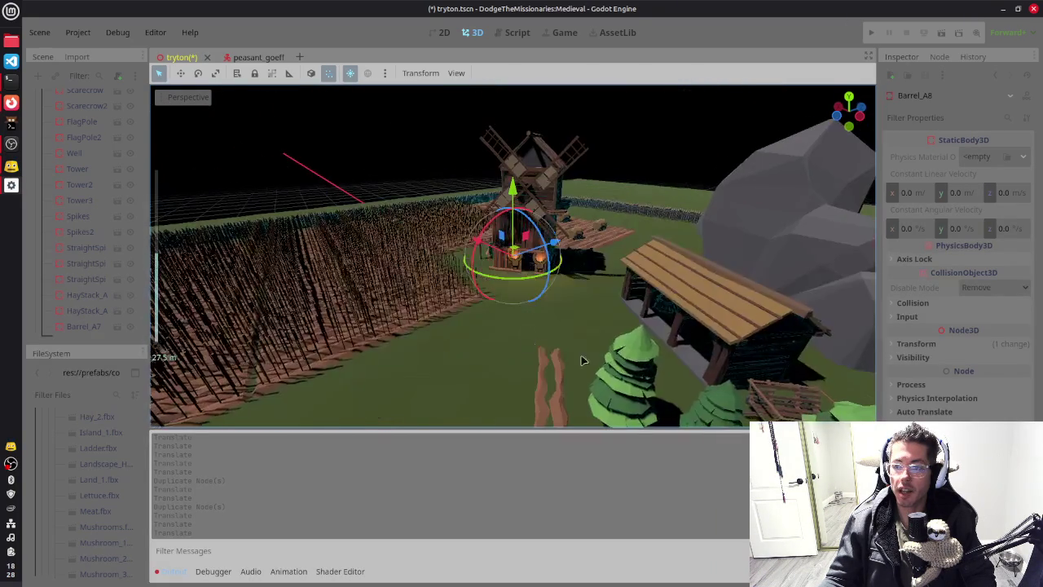
pyautogui.moveTo(582, 360)
pyautogui.mouseDown()
pyautogui.moveTo(633, 367)
pyautogui.moveTo(554, 300)
pyautogui.moveTo(536, 348)
pyautogui.moveTo(550, 352)
pyautogui.mouseUp()
pyautogui.scroll(-2, 633, 367)
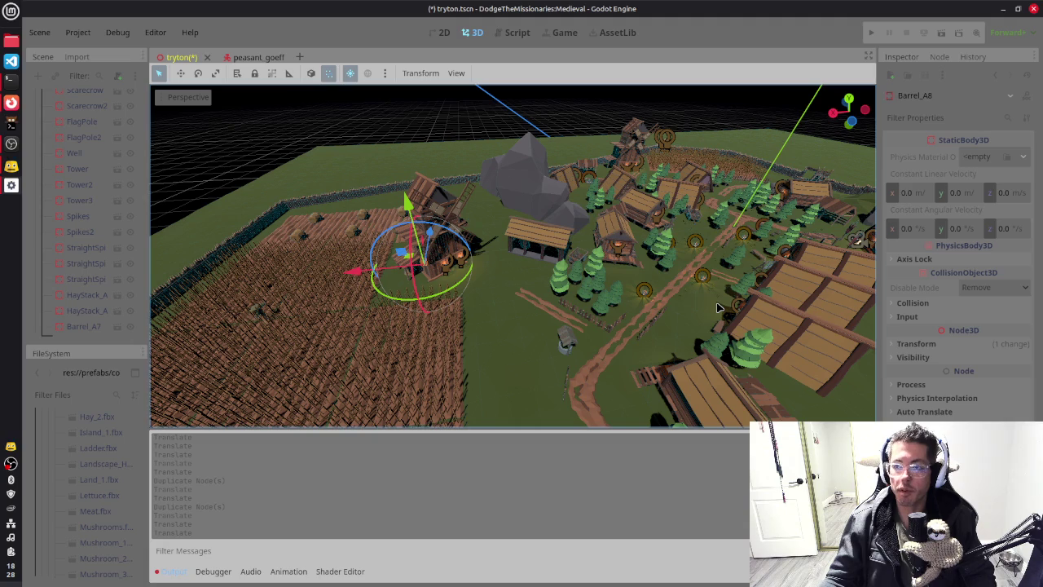
pyautogui.click(611, 310)
pyautogui.press('f')
pyautogui.scroll(5, 611, 310)
pyautogui.scroll(-4, 631, 309)
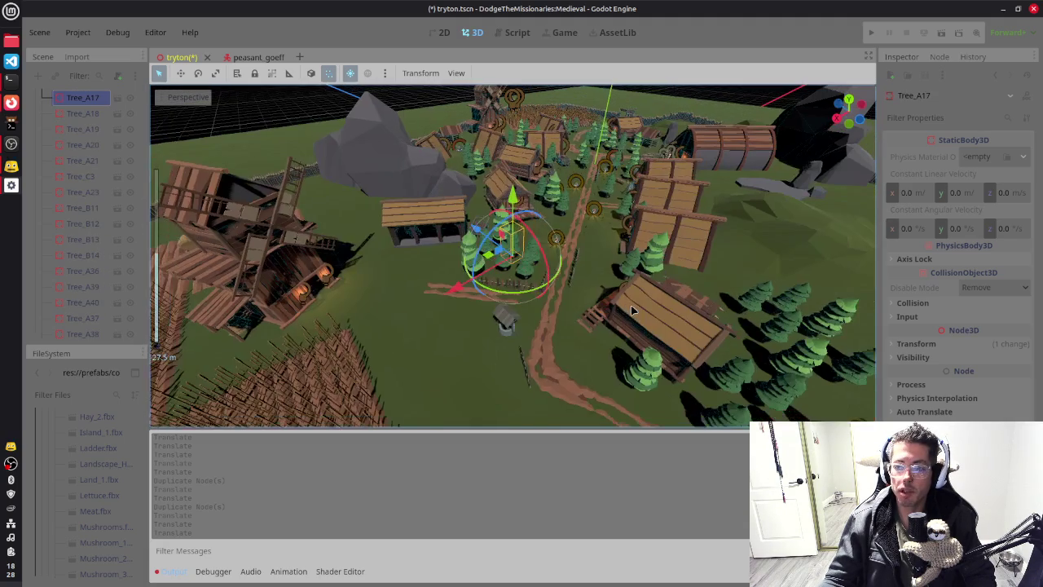
pyautogui.scroll(5, 546, 279)
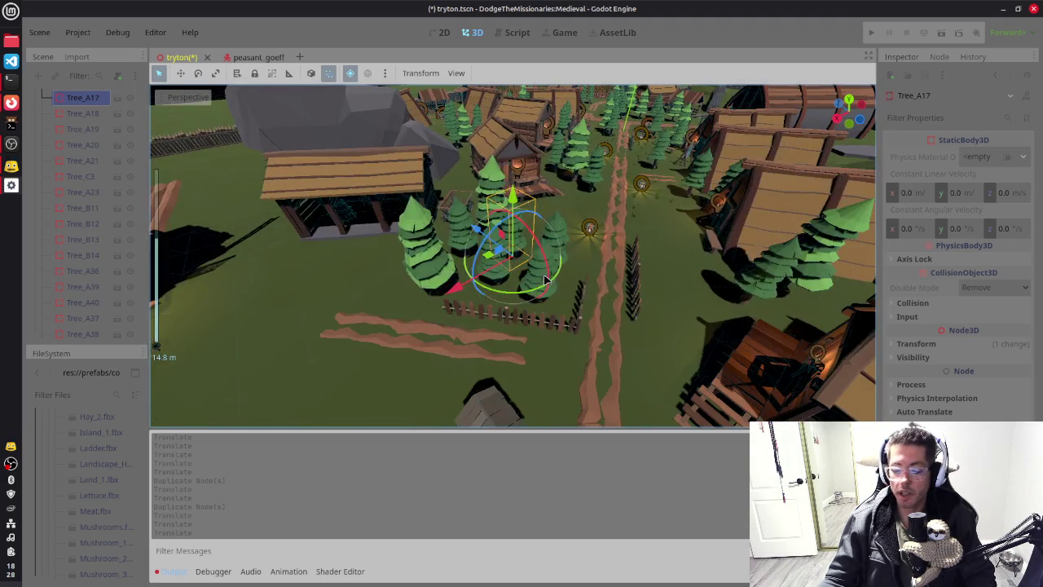
pyautogui.press('KP_7')
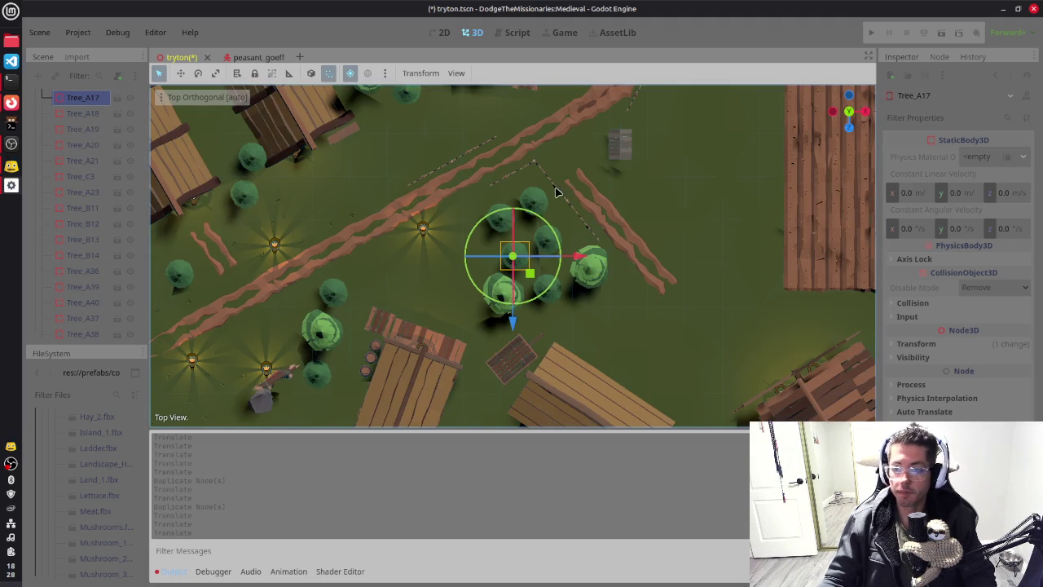
# Step: Add five nearby trees, including Tree_A20, to the selection
pyautogui.keyDown('shift'); pyautogui.click(536, 202); pyautogui.keyUp('shift')
pyautogui.keyDown('shift'); pyautogui.click(500, 218); pyautogui.keyUp('shift')
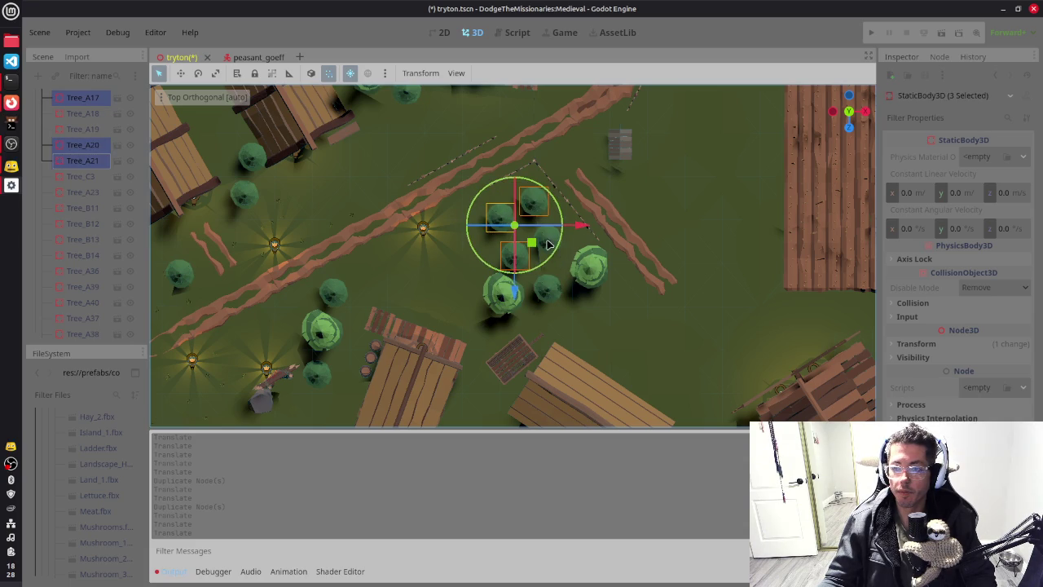
pyautogui.keyDown('shift'); pyautogui.click(548, 236); pyautogui.keyUp('shift')
pyautogui.keyDown('shift'); pyautogui.click(547, 289); pyautogui.keyUp('shift')
pyautogui.keyDown('shift'); pyautogui.click(499, 301); pyautogui.keyUp('shift')
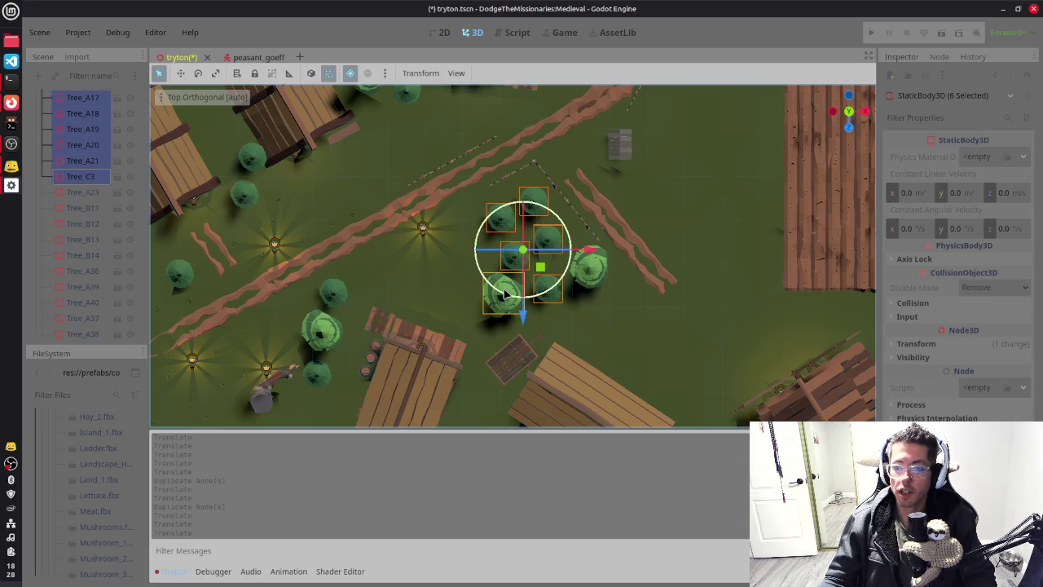
# Step: Duplicate the six trees, move the copies up and right, and rotate them into place
pyautogui.hotkey('ctrl', 'd')
pyautogui.moveTo(540, 268)
pyautogui.mouseDown()
pyautogui.moveTo(640, 168)
pyautogui.moveTo(722, 158)
pyautogui.moveTo(758, 226)
pyautogui.moveTo(499, 306)
pyautogui.moveTo(596, 296)
pyautogui.moveTo(595, 225)
pyautogui.moveTo(575, 195)
pyautogui.mouseUp()
pyautogui.press('f')
pyautogui.scroll(-5, 759, 229)
pyautogui.scroll(-2, 554, 244)
pyautogui.moveTo(554, 244); pyautogui.dragTo(531, 294)
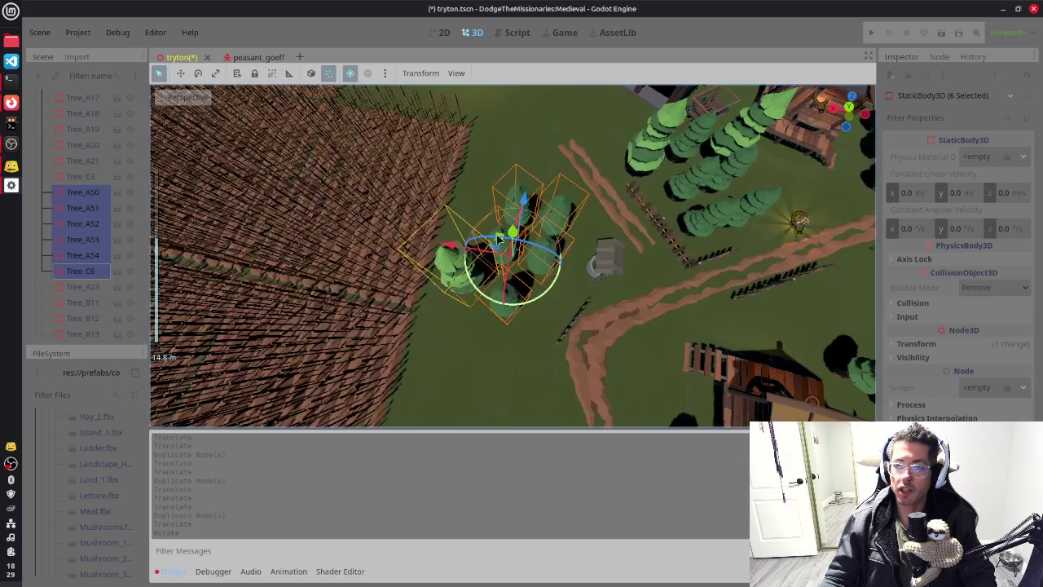
pyautogui.click(679, 167)
# Step: Move Tree_C6 down and to the right, and shift Tree_A51 up-right
pyautogui.click(458, 265)
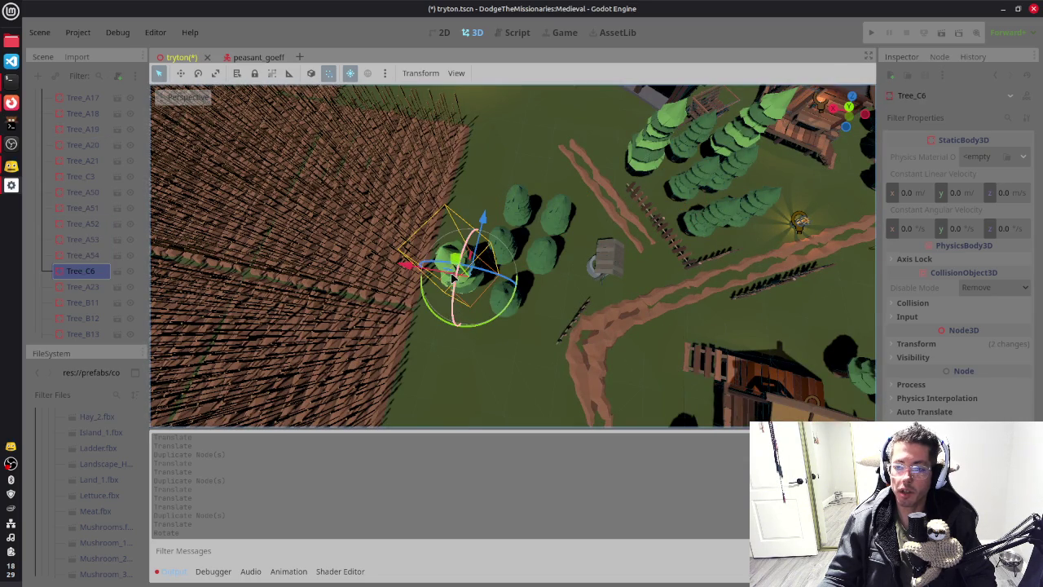
pyautogui.moveTo(460, 268); pyautogui.dragTo(470, 301)
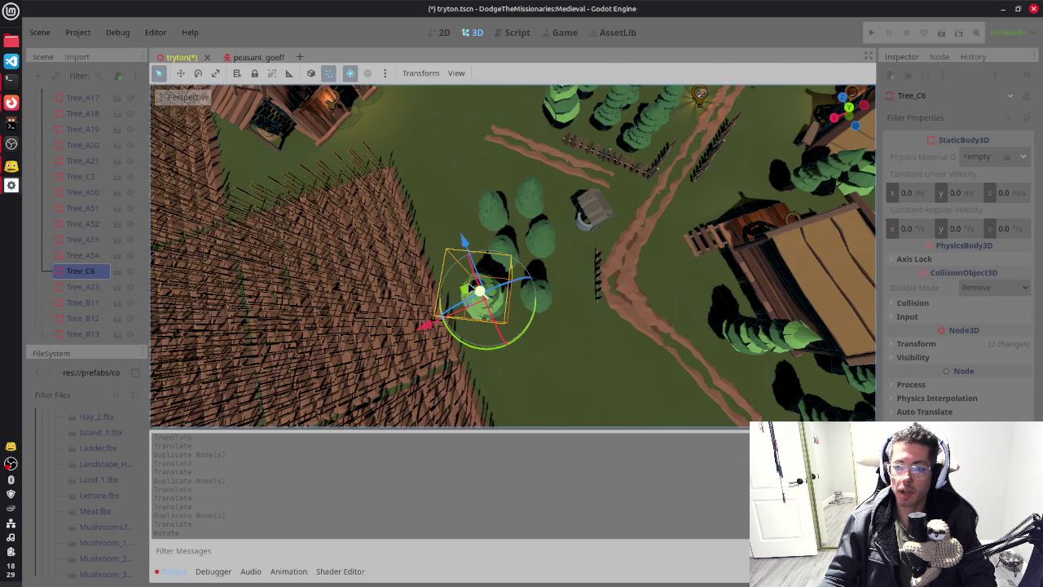
pyautogui.moveTo(460, 291)
pyautogui.mouseDown()
pyautogui.moveTo(531, 307)
pyautogui.moveTo(522, 287)
pyautogui.moveTo(550, 258)
pyautogui.mouseUp()
pyautogui.click(536, 308)
# Step: Delete Tree_A52 and confirm the deletion
pyautogui.click(531, 267)
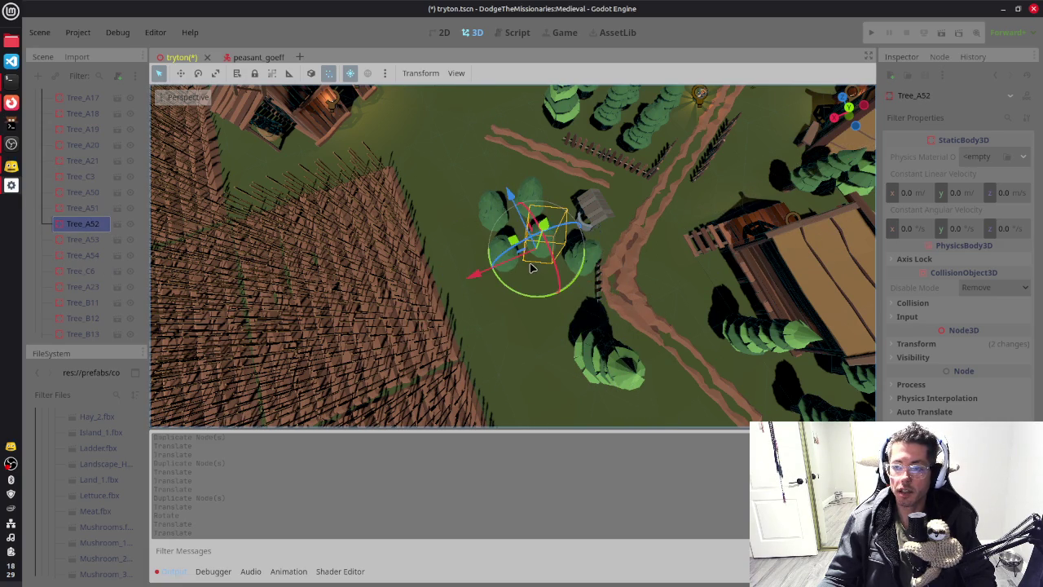
pyautogui.press('Delete')
pyautogui.click(570, 308)
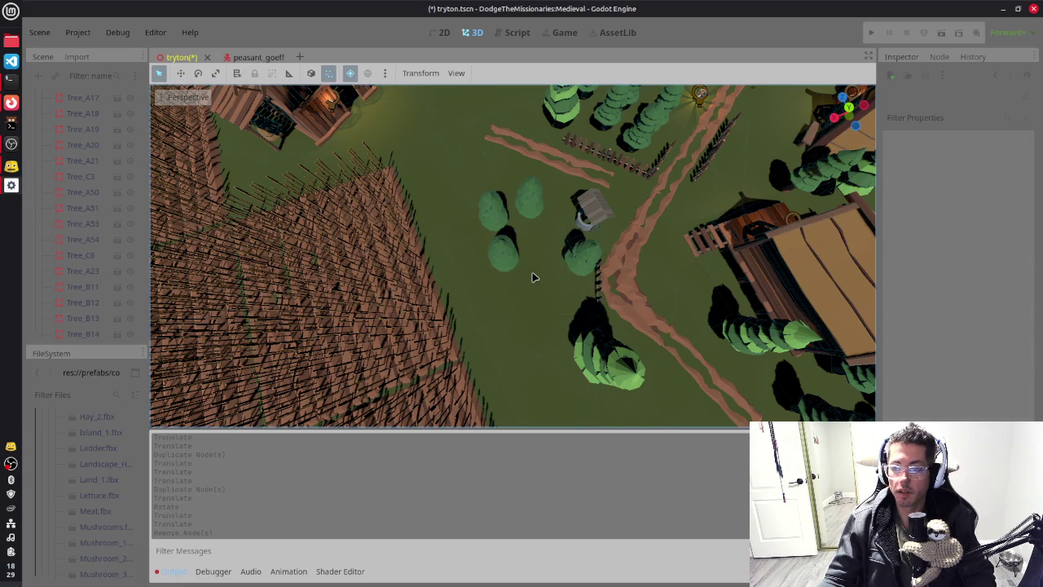
# Step: Reposition Tree_A50 and nudge Tree_A54 slightly
pyautogui.click(491, 252)
pyautogui.moveTo(497, 260)
pyautogui.mouseDown()
pyautogui.moveTo(494, 271)
pyautogui.moveTo(543, 298)
pyautogui.moveTo(533, 285)
pyautogui.moveTo(545, 286)
pyautogui.mouseUp()
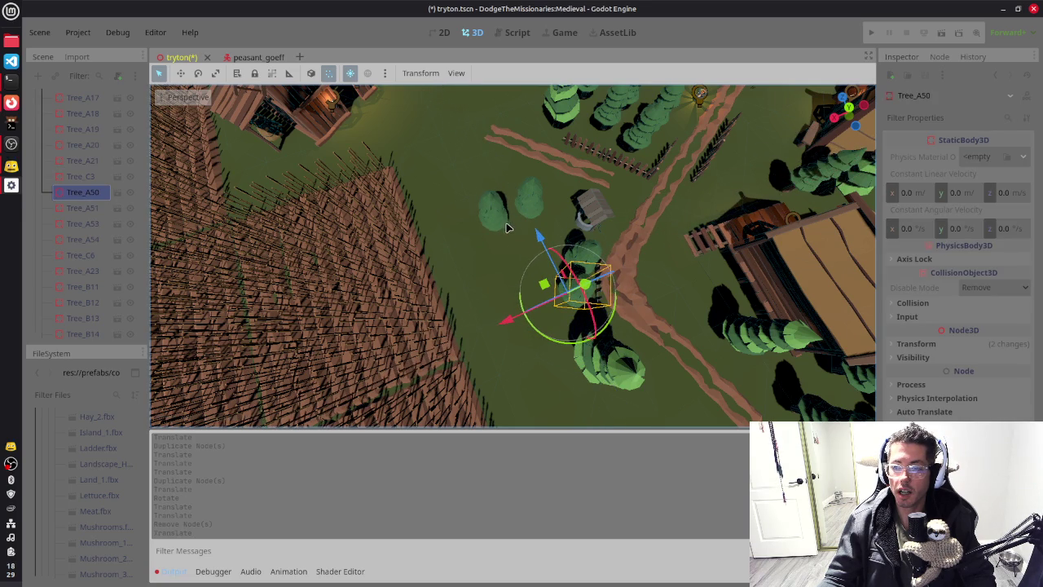
pyautogui.click(496, 220)
pyautogui.moveTo(500, 229)
pyautogui.mouseDown()
pyautogui.moveTo(554, 236)
pyautogui.moveTo(536, 189)
pyautogui.mouseUp()
# Step: Move Tree_A53 beside the dirt path, about 1.3 units on X and Z
pyautogui.click(531, 214)
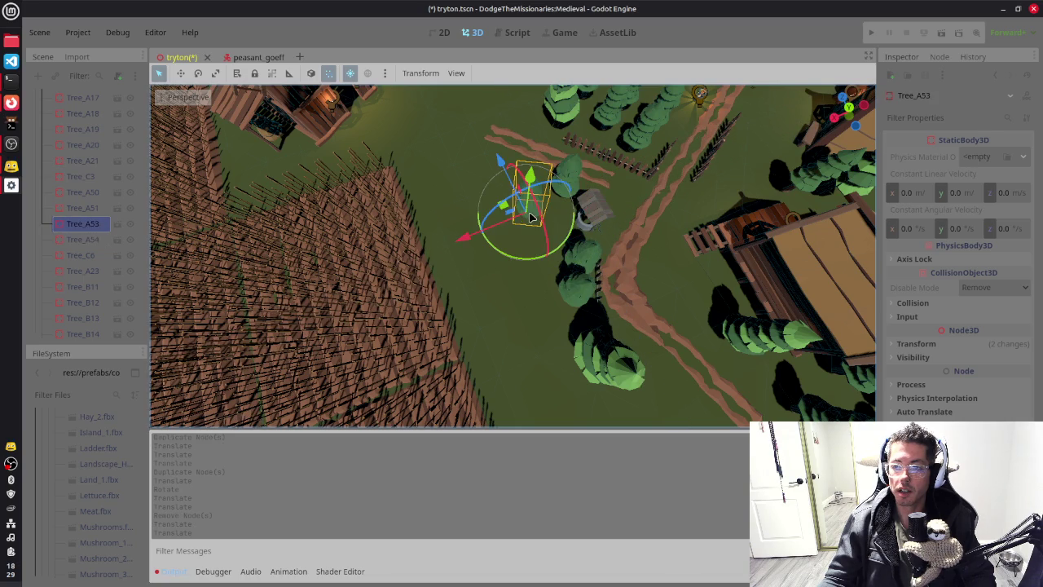
pyautogui.moveTo(752, 232)
pyautogui.mouseDown()
pyautogui.moveTo(589, 205)
pyautogui.moveTo(617, 224)
pyautogui.mouseUp()
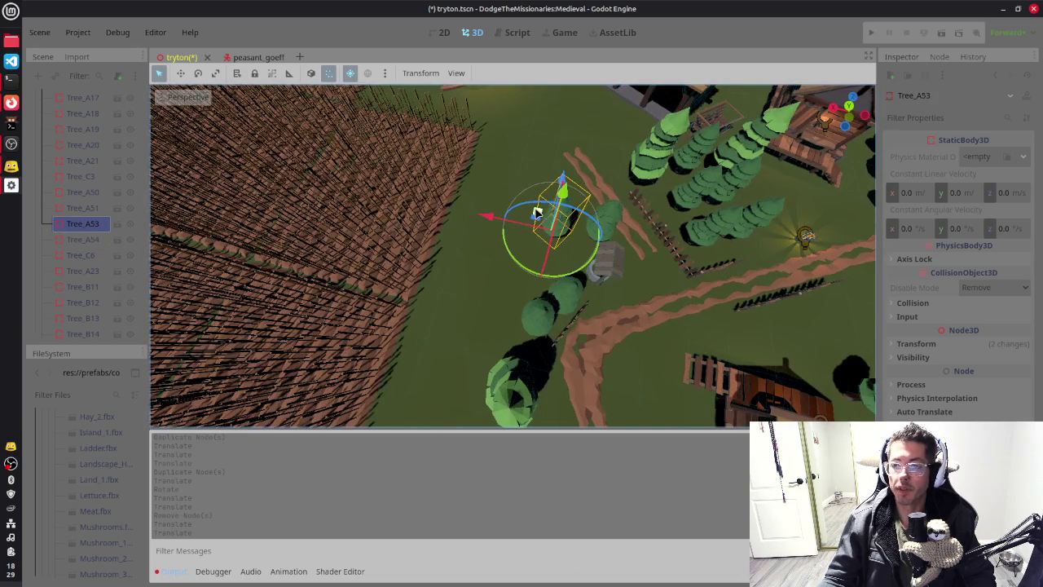
pyautogui.moveTo(554, 222)
pyautogui.mouseDown()
pyautogui.moveTo(647, 341)
pyautogui.moveTo(621, 360)
pyautogui.mouseUp()
pyautogui.press('f')
pyautogui.scroll(5, 643, 292)
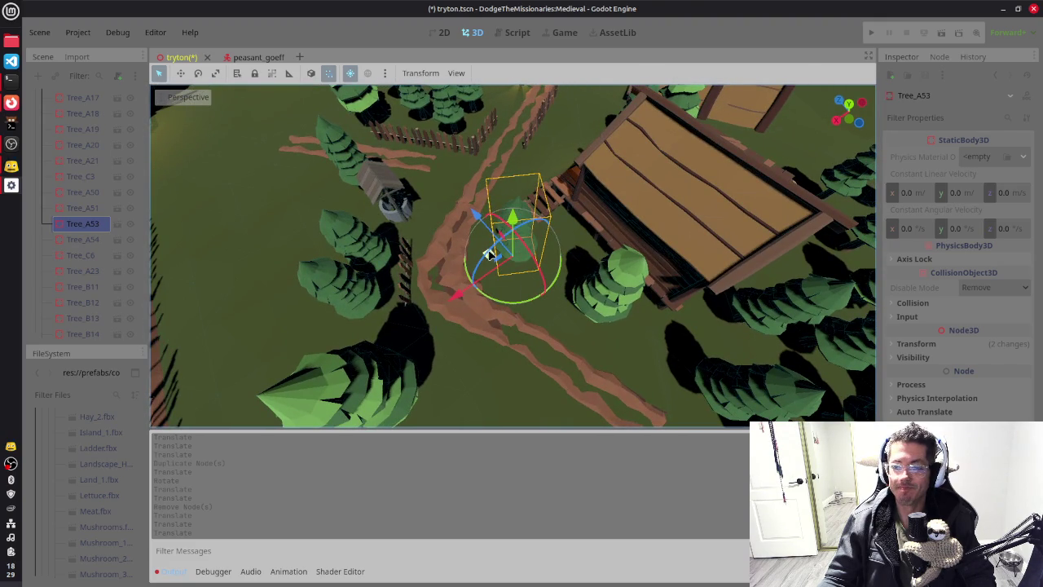
pyautogui.moveTo(489, 255); pyautogui.dragTo(533, 260)
pyautogui.scroll(1, 717, 226)
pyautogui.scroll(-2, 717, 226)
pyautogui.scroll(-2, 670, 261)
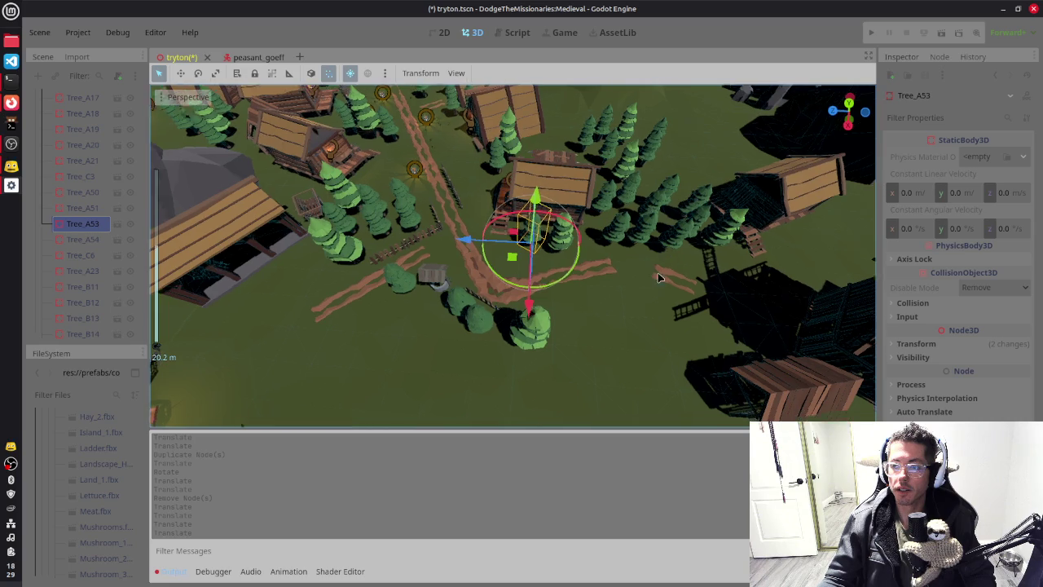
pyautogui.scroll(-3, 512, 340)
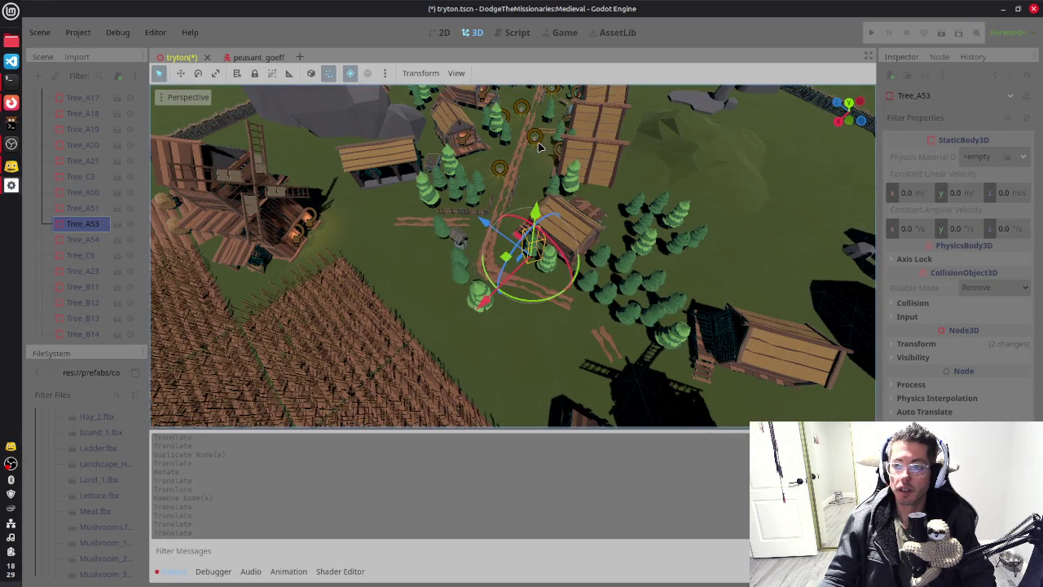
# Step: Select the outer fence OuterFence_A100 and centre the view on it
pyautogui.click(550, 146)
pyautogui.press('f')
pyautogui.scroll(-3, 543, 326)
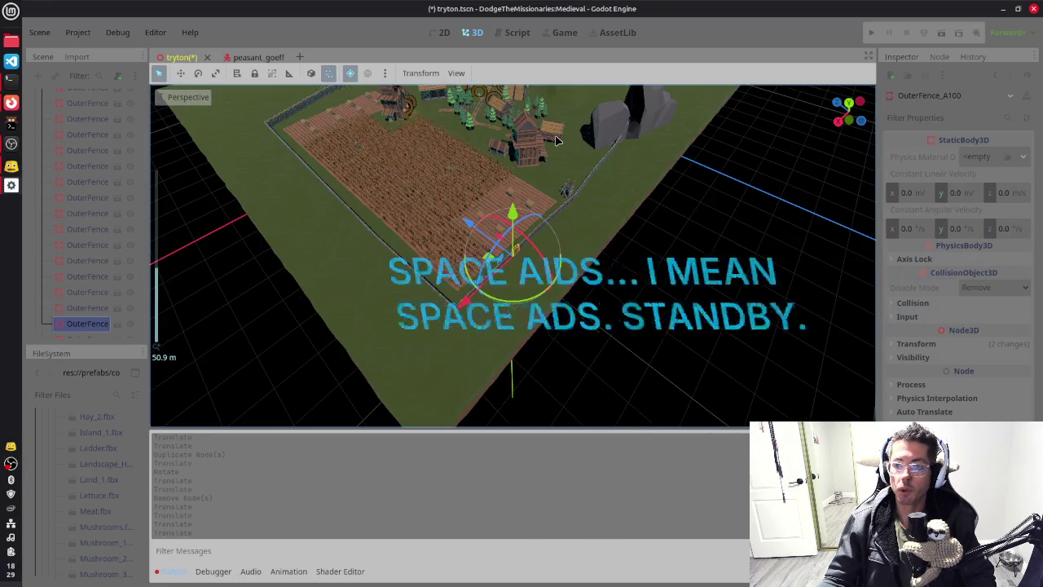
pyautogui.scroll(10, 543, 326)
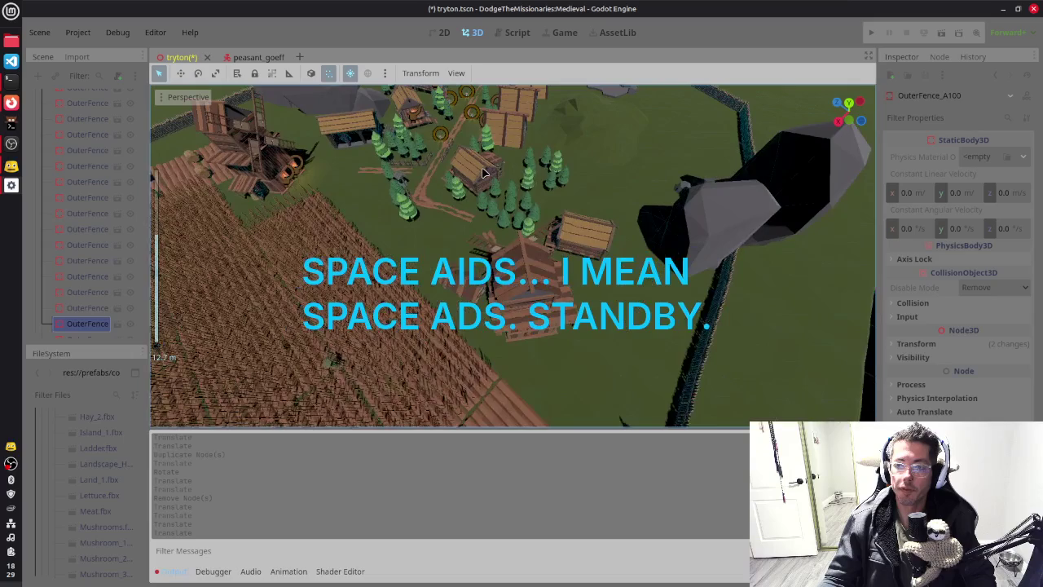
pyautogui.click(471, 196)
pyautogui.press('f')
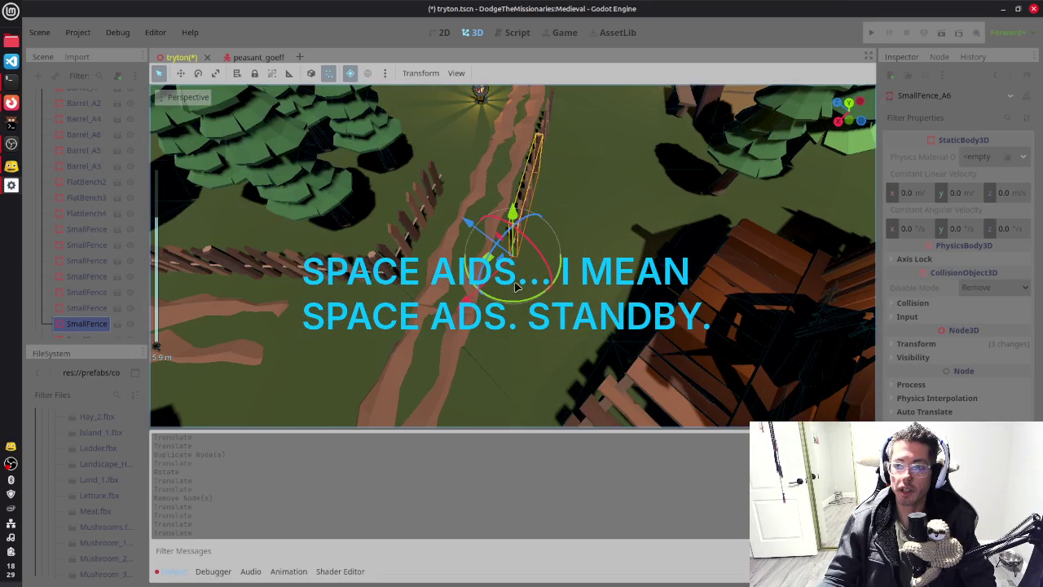
pyautogui.scroll(3, 554, 177)
pyautogui.scroll(-3, 554, 175)
pyautogui.click(577, 190)
pyautogui.press('f')
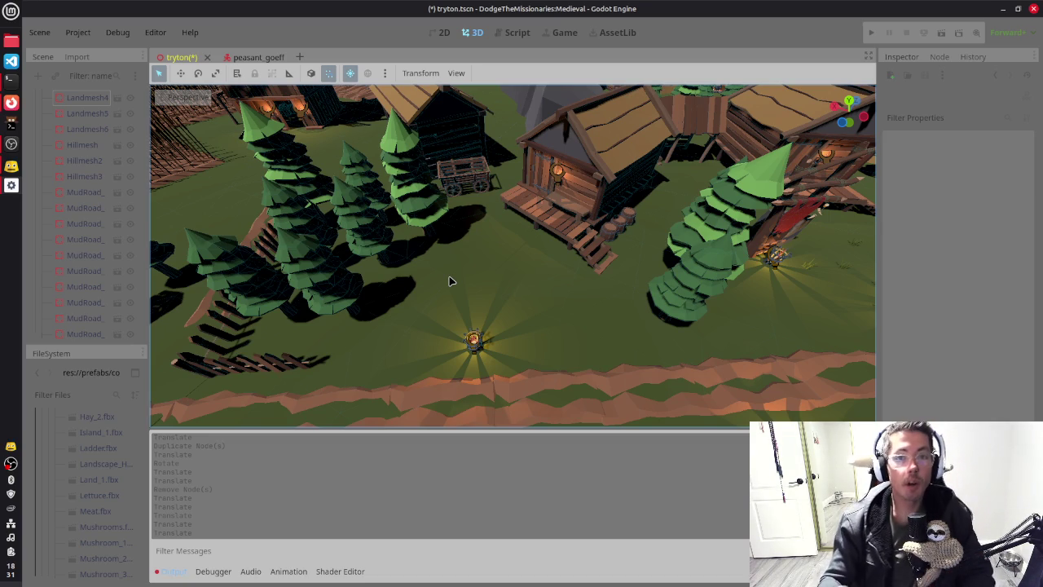
# Step: Orbit toward the diagonal path and torches, selecting Tree_A23 and then the ground mesh Landmesh4
pyautogui.moveTo(577, 295)
pyautogui.mouseDown()
pyautogui.moveTo(660, 275)
pyautogui.moveTo(612, 245)
pyautogui.moveTo(361, 302)
pyautogui.moveTo(677, 154)
pyautogui.mouseUp()
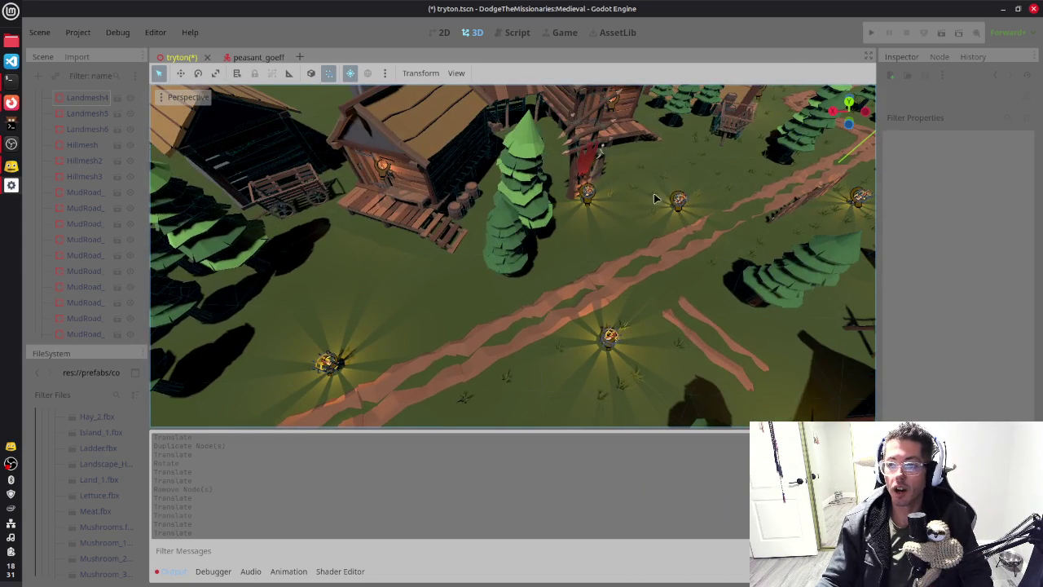
pyautogui.click(658, 262)
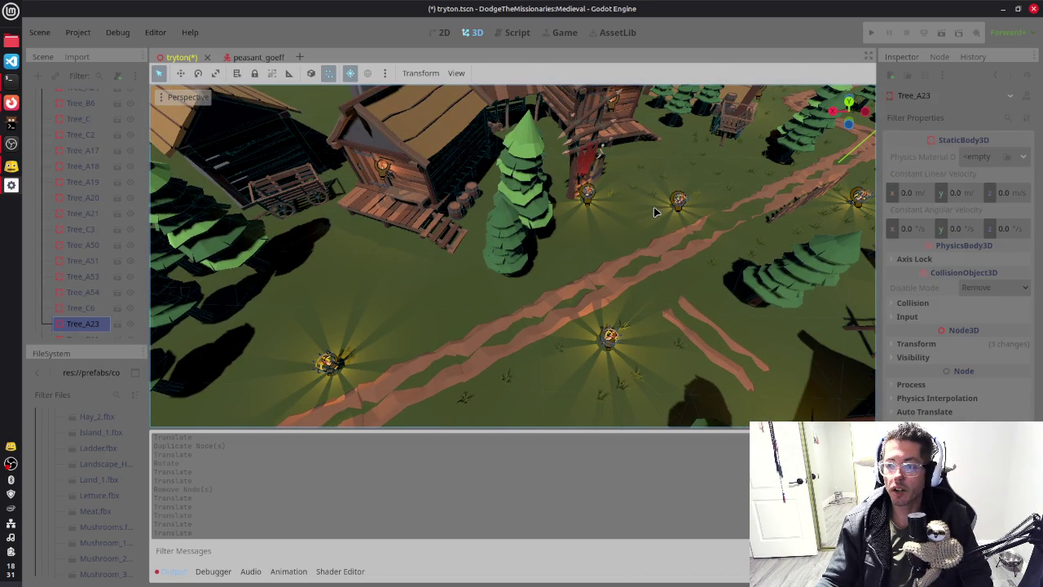
pyautogui.click(635, 422)
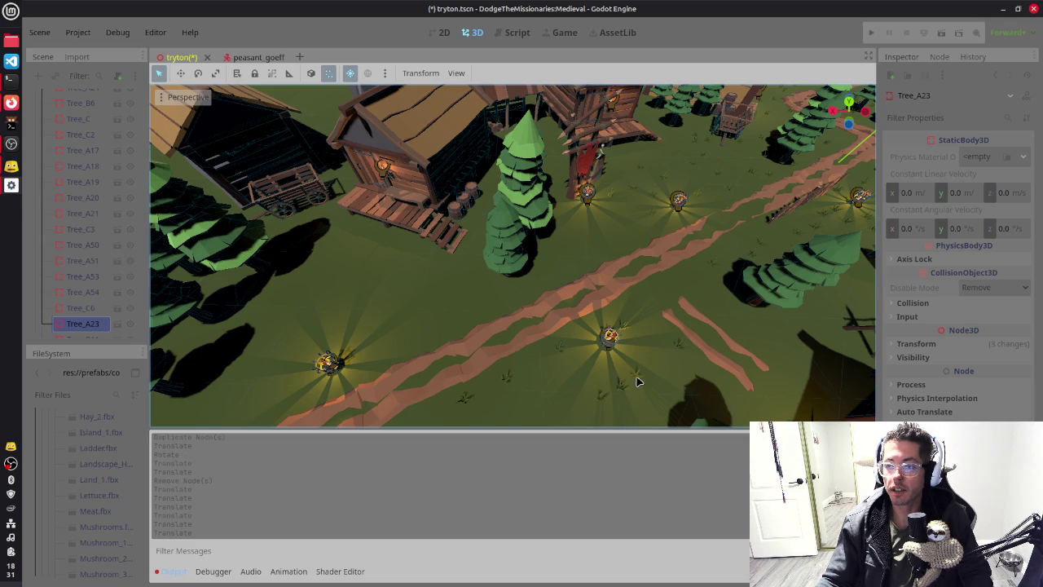
pyautogui.click(623, 393)
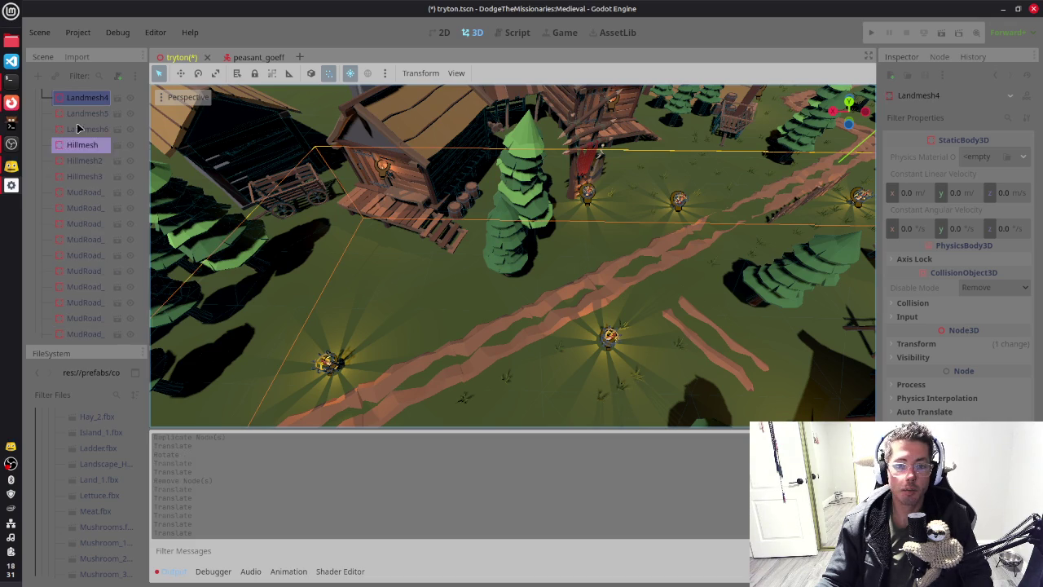
# Step: Browse the Scene tree's grass nodes, checking Grass_A, Grass_A112, Grass_A66, Grass_A68 and Grass_A69
pyautogui.scroll(-3, 82, 207)
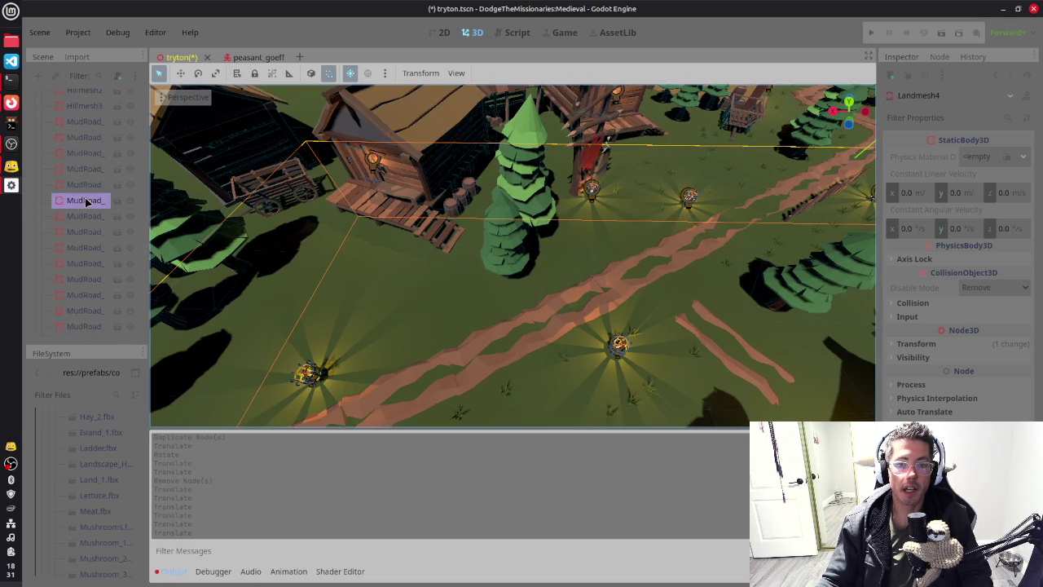
pyautogui.scroll(-10, 85, 204)
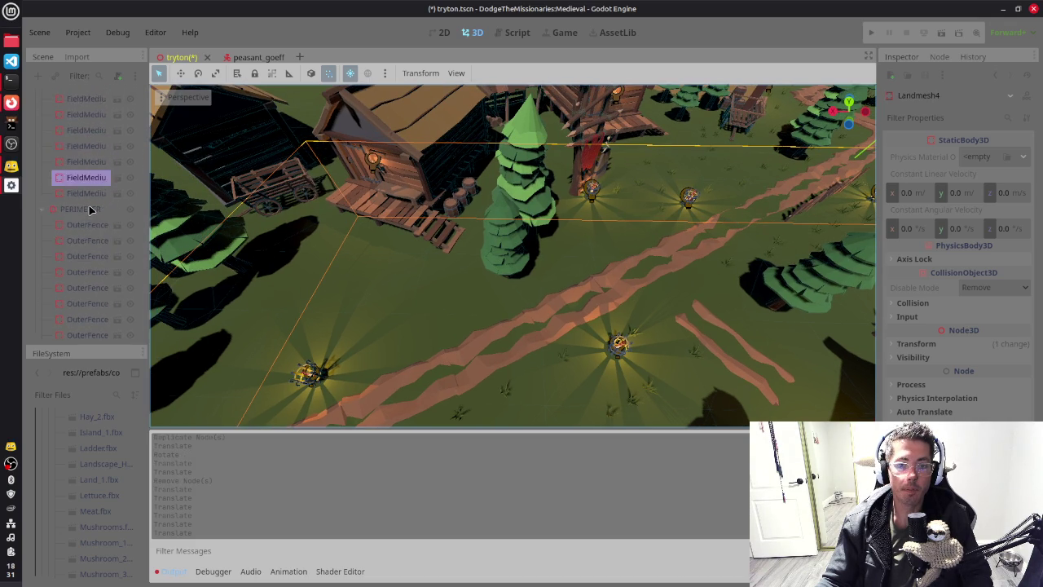
pyautogui.scroll(-5, 82, 211)
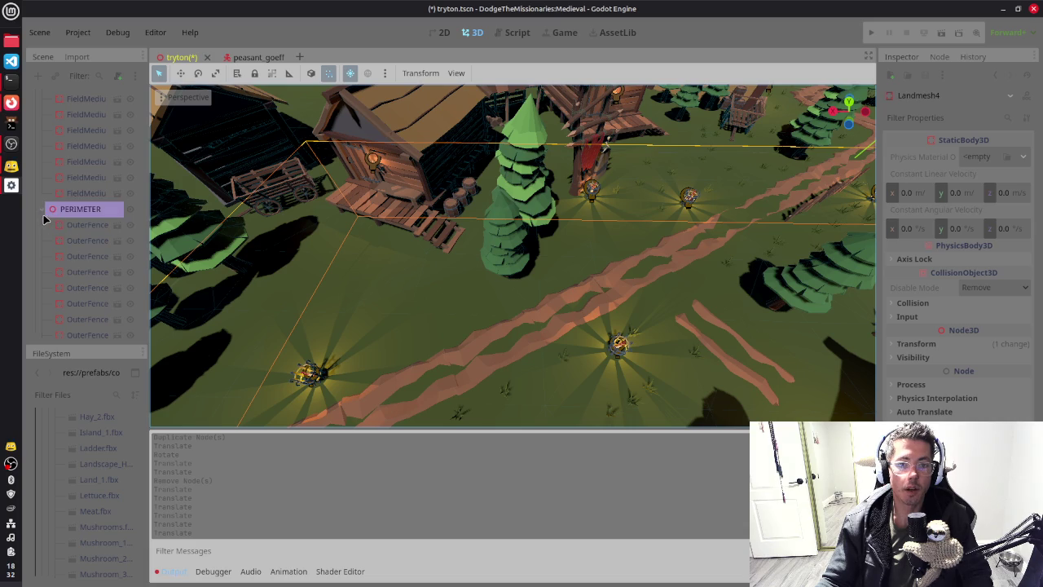
pyautogui.scroll(-5, 73, 263)
pyautogui.scroll(-5, 73, 263)
pyautogui.scroll(-5, 73, 265)
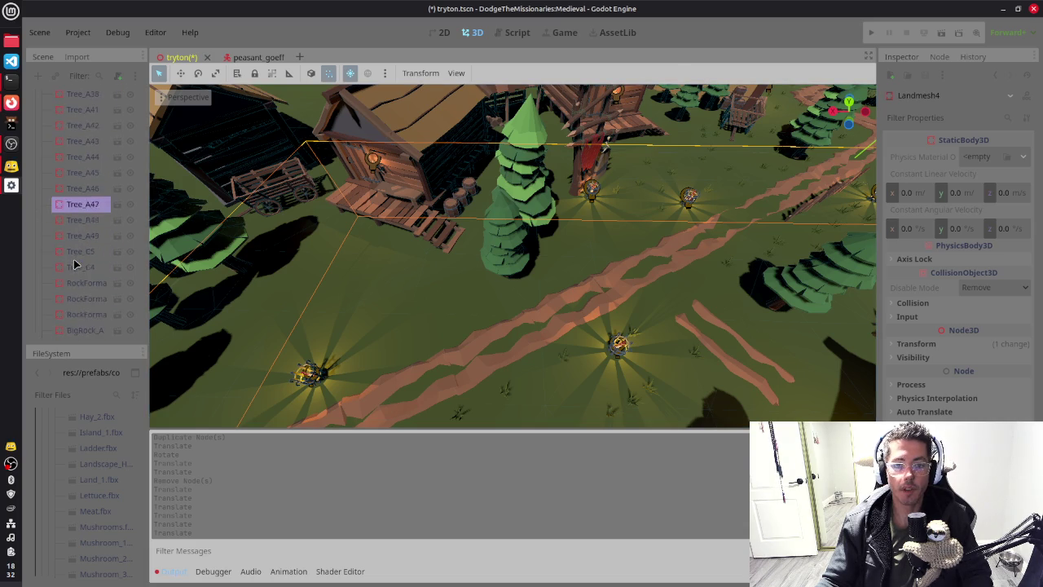
pyautogui.click(82, 262)
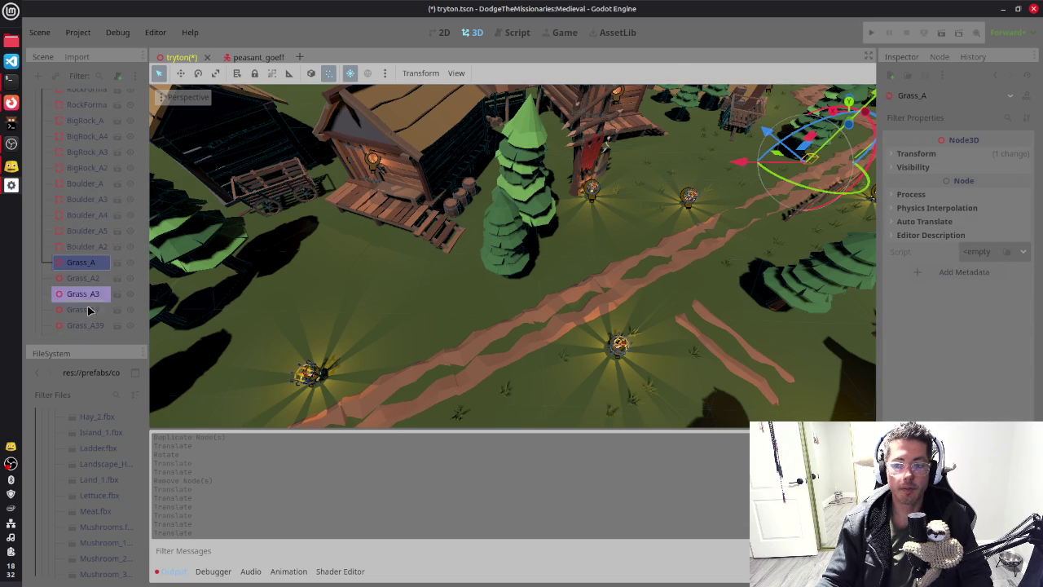
pyautogui.scroll(-10, 82, 259)
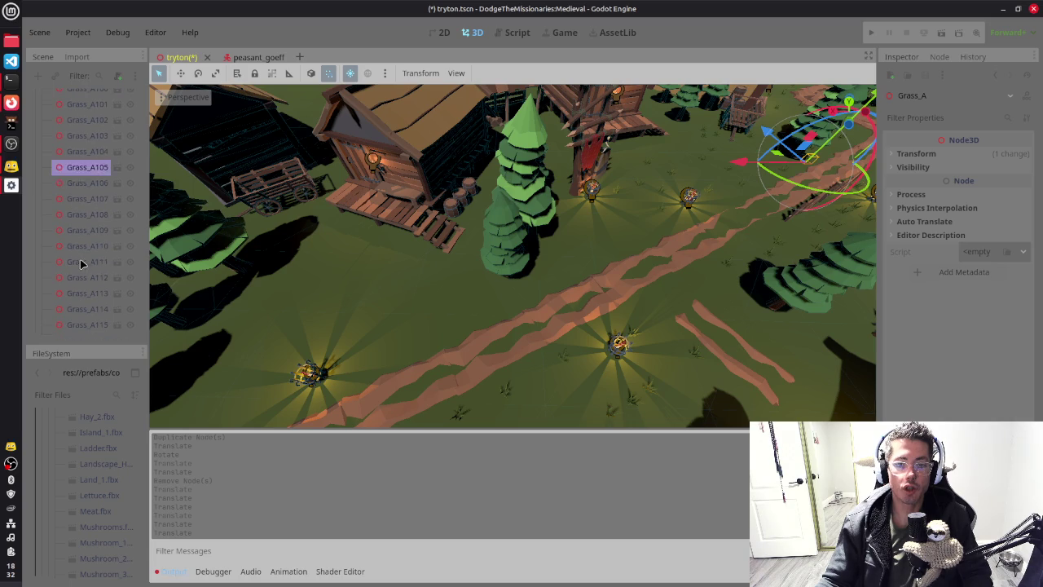
pyautogui.click(85, 278)
pyautogui.scroll(-5, 86, 281)
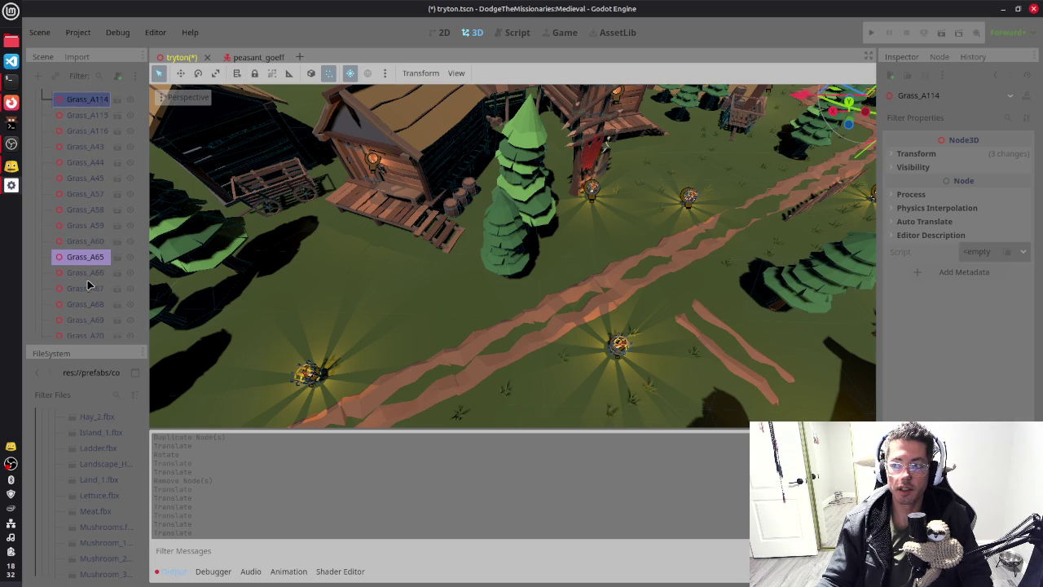
pyautogui.click(86, 277)
pyautogui.click(86, 303)
pyautogui.click(86, 319)
# Step: Select Grass_A20 together with Grass_A21, Grass_A19 and Grass_A18
pyautogui.scroll(-5, 88, 310)
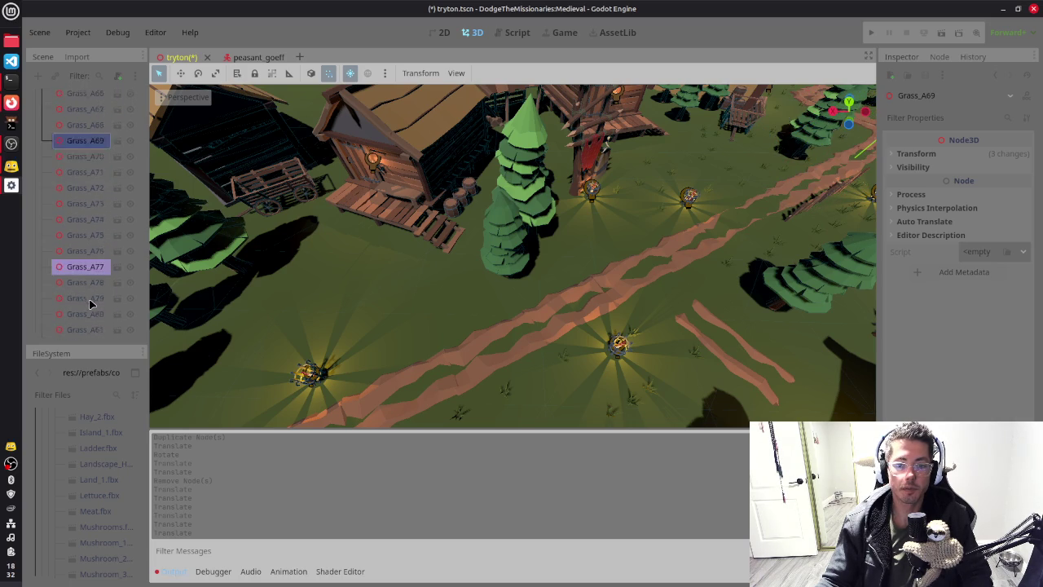
pyautogui.click(88, 277)
pyautogui.scroll(-5, 88, 293)
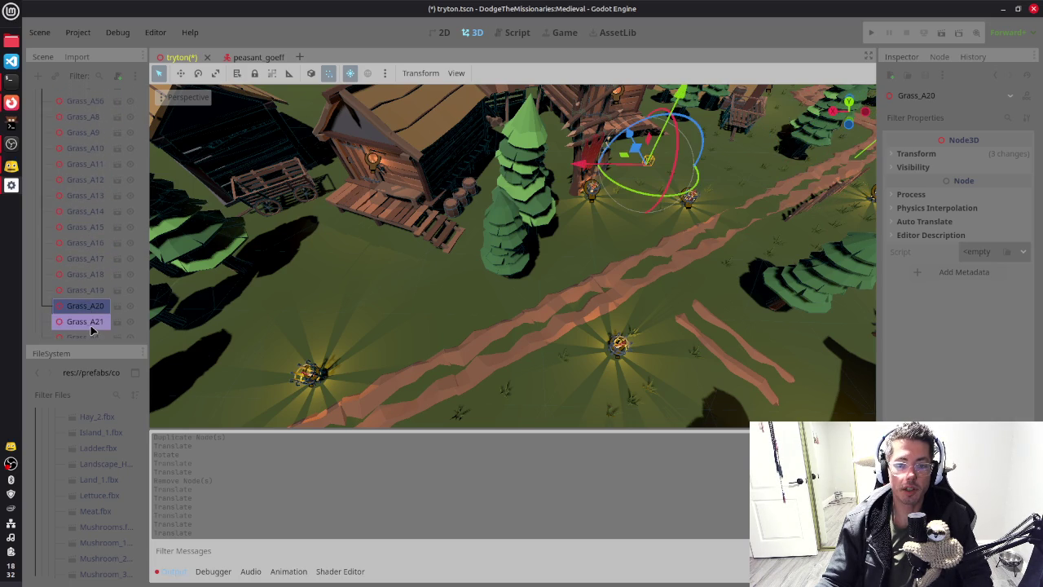
pyautogui.click(89, 323)
pyautogui.keyDown('shift'); pyautogui.click(86, 307); pyautogui.keyUp('shift')
pyautogui.keyDown('shift'); pyautogui.click(92, 291); pyautogui.keyUp('shift')
pyautogui.keyDown('shift'); pyautogui.click(91, 281); pyautogui.keyUp('shift')
# Step: Duplicate the four grass clumps twice, placing and slightly rotating the copies beside the lantern
pyautogui.hotkey('ctrl', 'd')
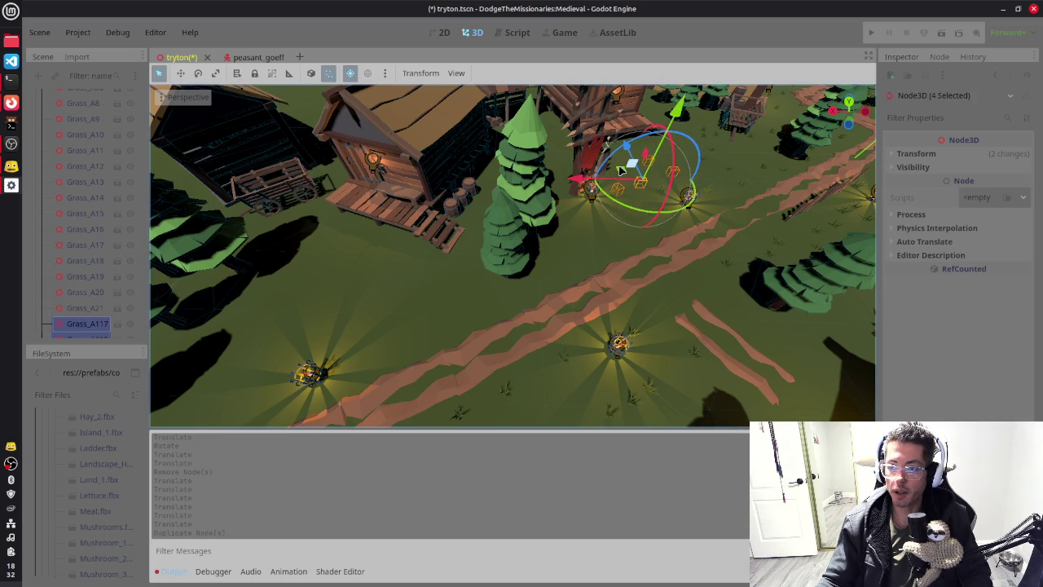
pyautogui.moveTo(619, 171)
pyautogui.mouseDown()
pyautogui.moveTo(453, 306)
pyautogui.moveTo(244, 349)
pyautogui.moveTo(358, 322)
pyautogui.moveTo(370, 295)
pyautogui.mouseUp()
pyautogui.scroll(5, 639, 262)
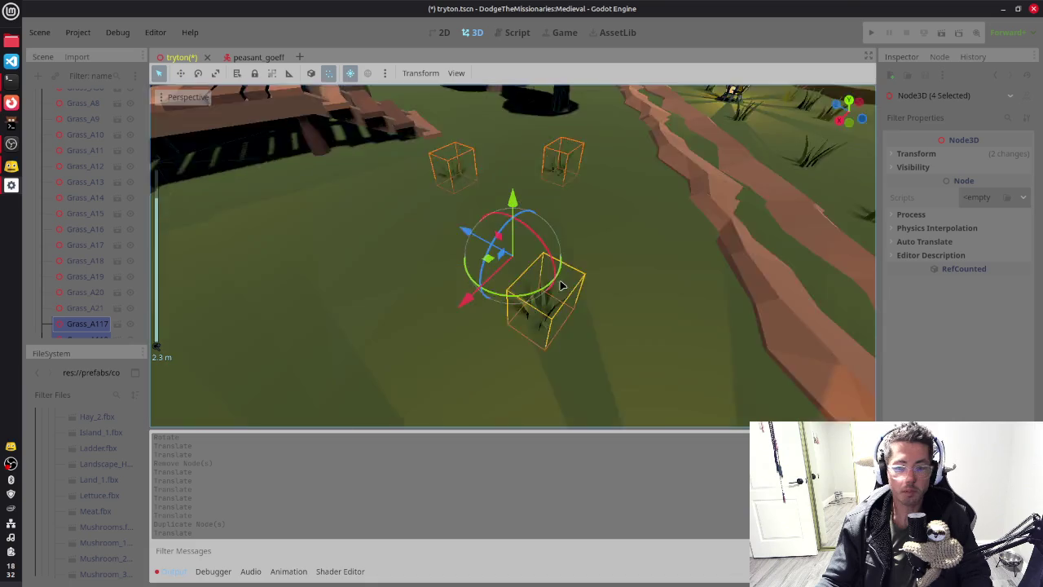
pyautogui.moveTo(498, 268); pyautogui.dragTo(552, 228)
pyautogui.scroll(3, 658, 261)
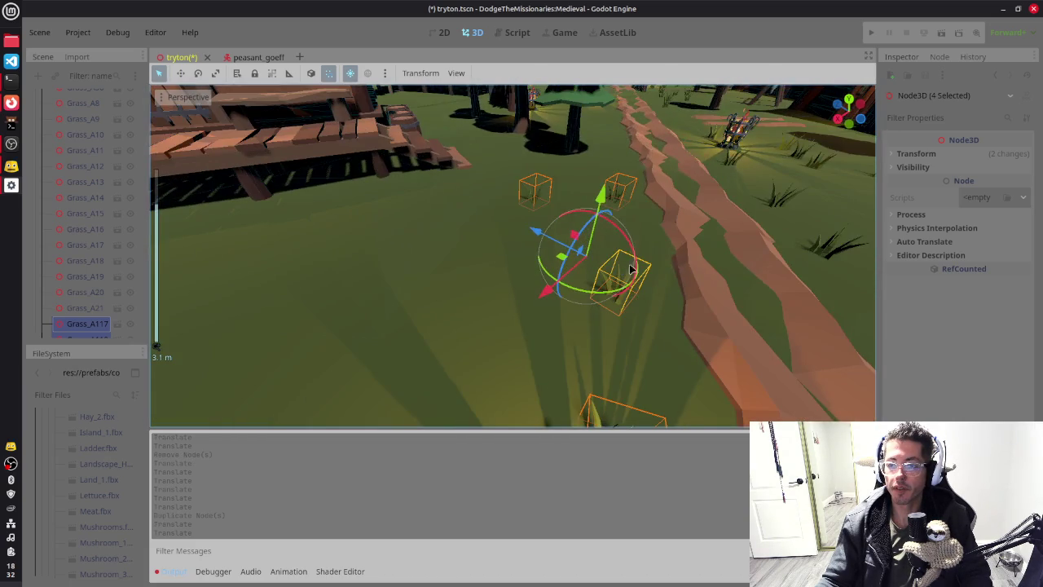
pyautogui.scroll(-3, 516, 298)
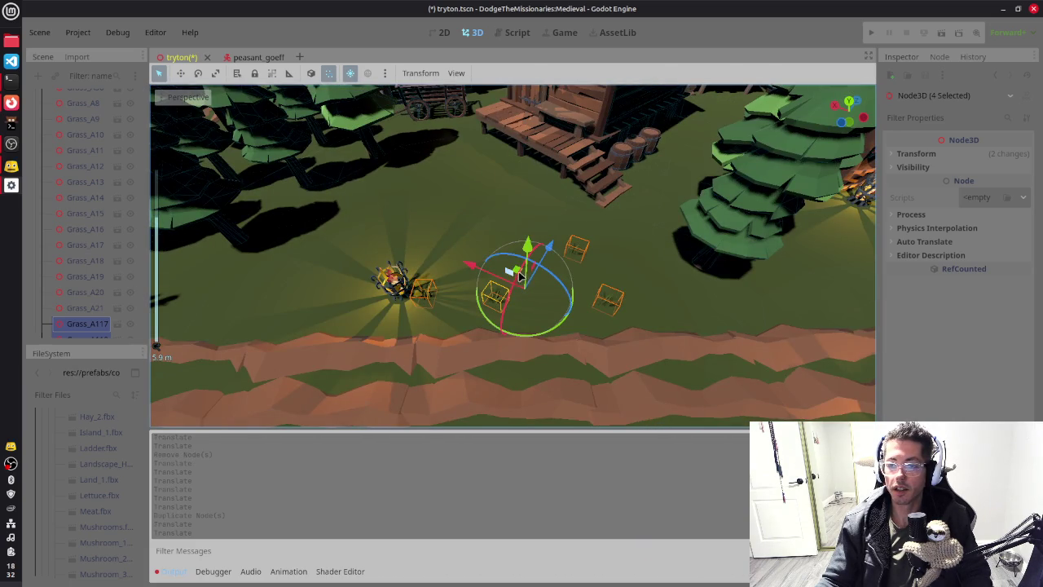
pyautogui.moveTo(524, 275); pyautogui.dragTo(549, 282)
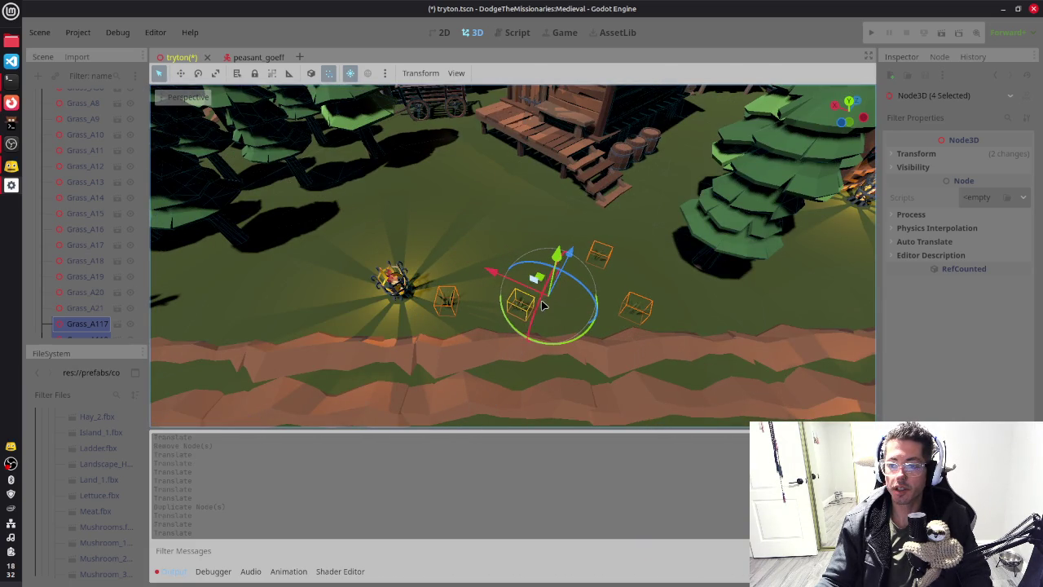
pyautogui.moveTo(559, 350); pyautogui.dragTo(561, 350)
pyautogui.hotkey('ctrl', 'd')
pyautogui.moveTo(548, 277)
pyautogui.mouseDown()
pyautogui.moveTo(526, 289)
pyautogui.moveTo(542, 295)
pyautogui.moveTo(499, 289)
pyautogui.moveTo(516, 268)
pyautogui.moveTo(503, 244)
pyautogui.moveTo(550, 248)
pyautogui.mouseUp()
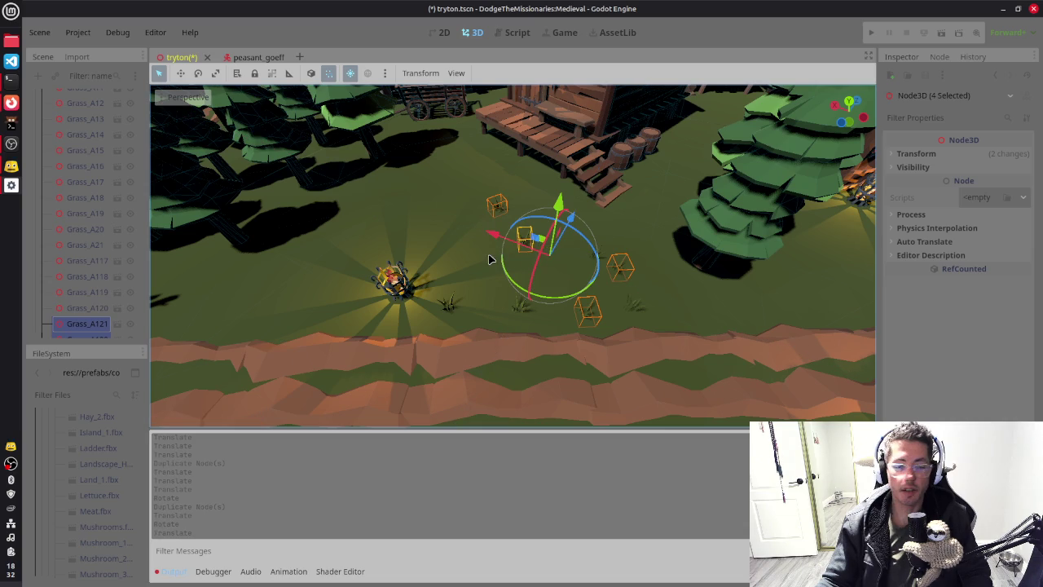
# Step: Duplicate the four grass clumps again and slide the copies along the dirt path
pyautogui.moveTo(609, 227); pyautogui.dragTo(580, 260)
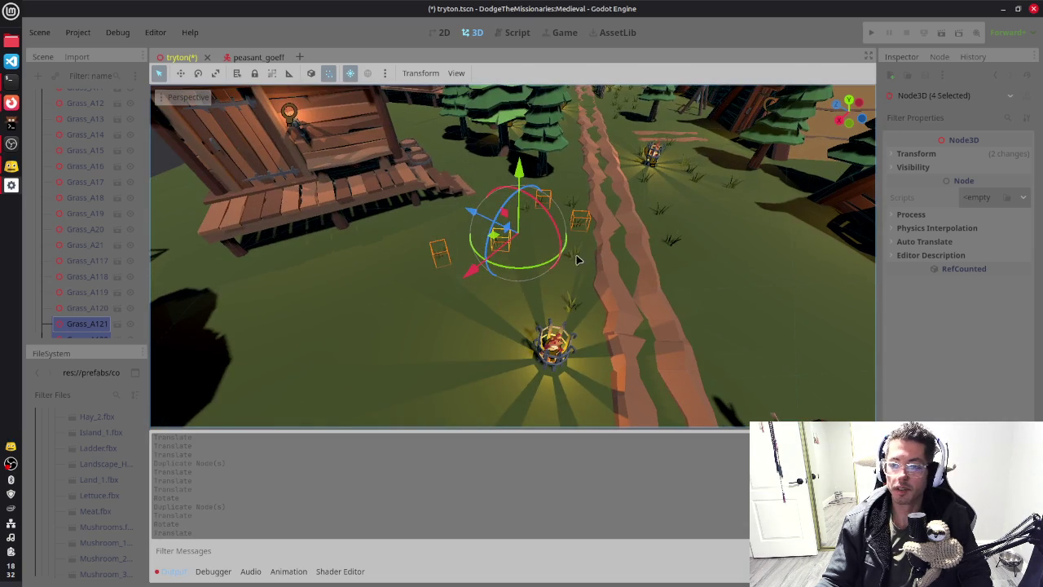
pyautogui.hotkey('ctrl', 'd')
pyautogui.moveTo(499, 237)
pyautogui.mouseDown()
pyautogui.moveTo(529, 271)
pyautogui.moveTo(607, 302)
pyautogui.moveTo(738, 303)
pyautogui.moveTo(745, 308)
pyautogui.moveTo(733, 321)
pyautogui.mouseUp()
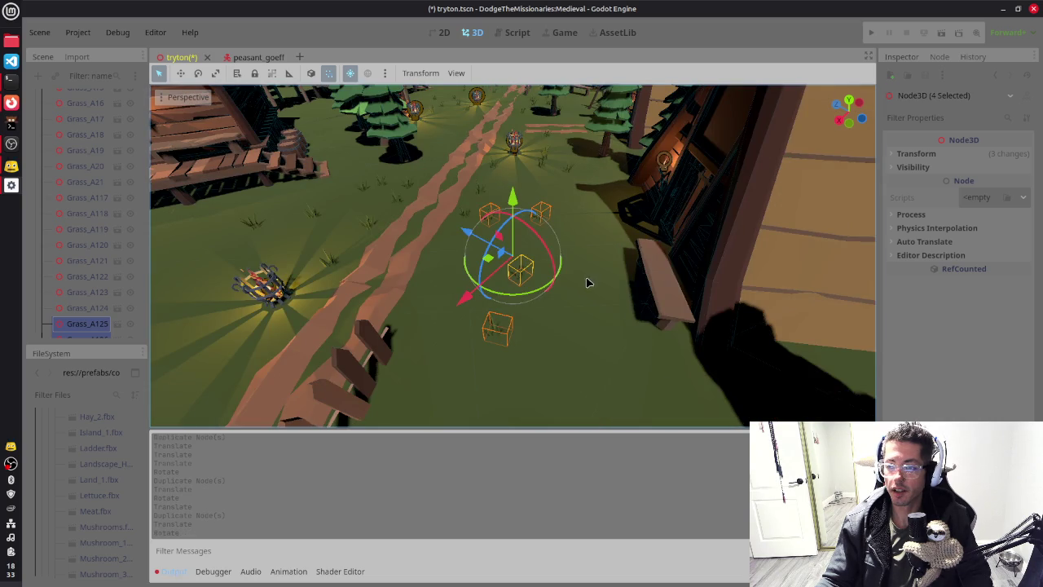
pyautogui.moveTo(494, 257); pyautogui.dragTo(439, 307)
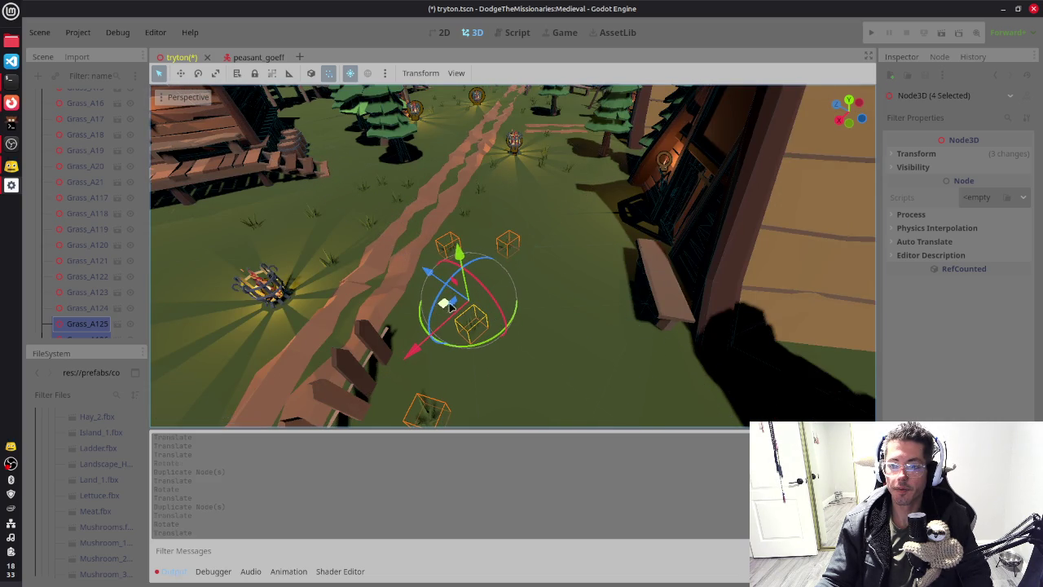
# Step: Reposition Grass_A126 and Grass_A128 individually, then duplicate Grass_A128 into a new clump
pyautogui.scroll(-3, 84, 302)
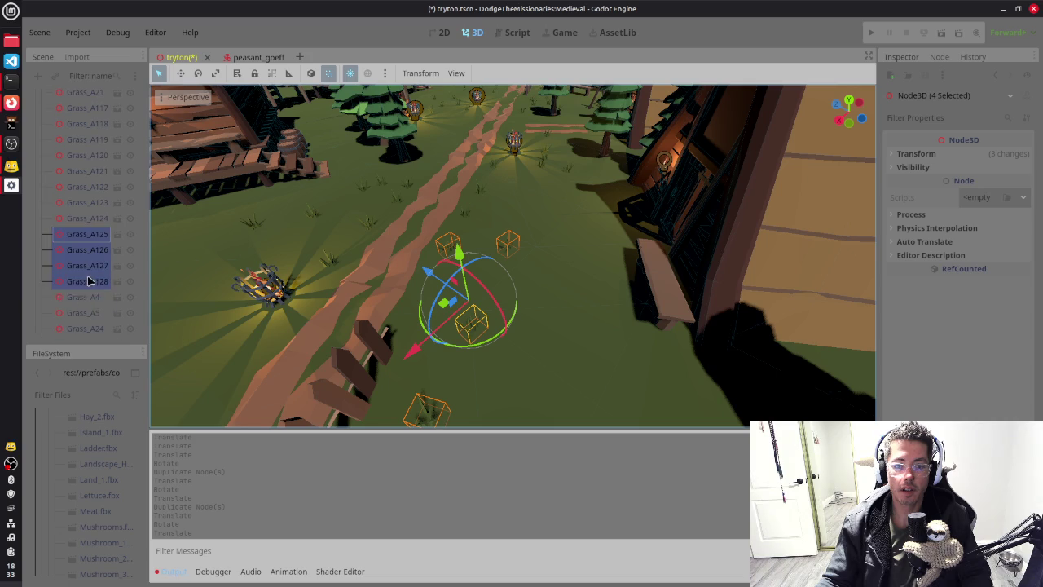
pyautogui.click(90, 267)
pyautogui.click(92, 249)
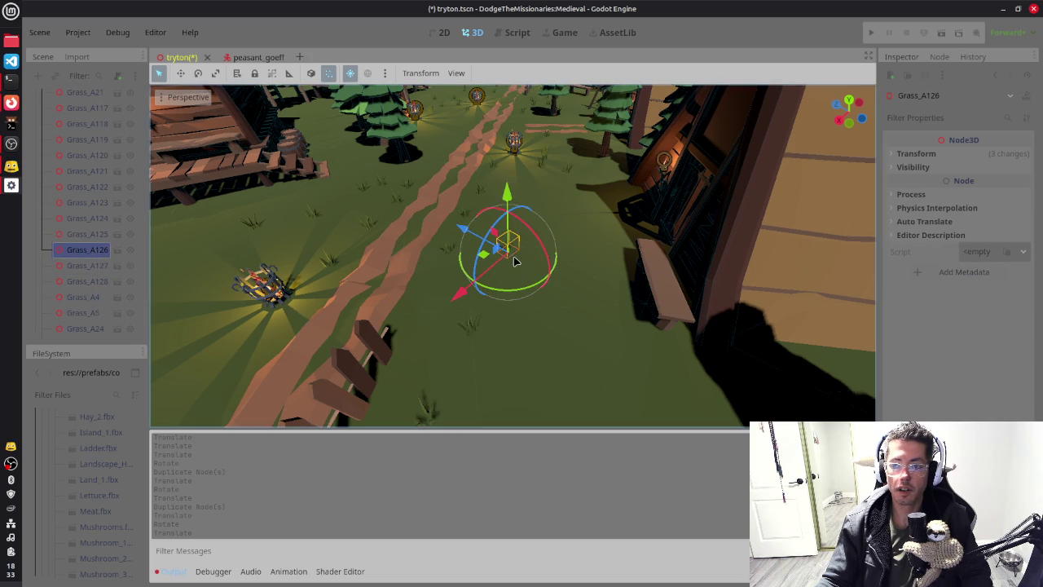
pyautogui.moveTo(489, 255)
pyautogui.mouseDown()
pyautogui.moveTo(443, 275)
pyautogui.moveTo(436, 268)
pyautogui.moveTo(448, 260)
pyautogui.mouseUp()
pyautogui.click(87, 281)
pyautogui.moveTo(448, 335)
pyautogui.mouseDown()
pyautogui.moveTo(432, 324)
pyautogui.moveTo(408, 385)
pyautogui.moveTo(427, 384)
pyautogui.moveTo(427, 403)
pyautogui.mouseUp()
pyautogui.hotkey('ctrl', 'd')
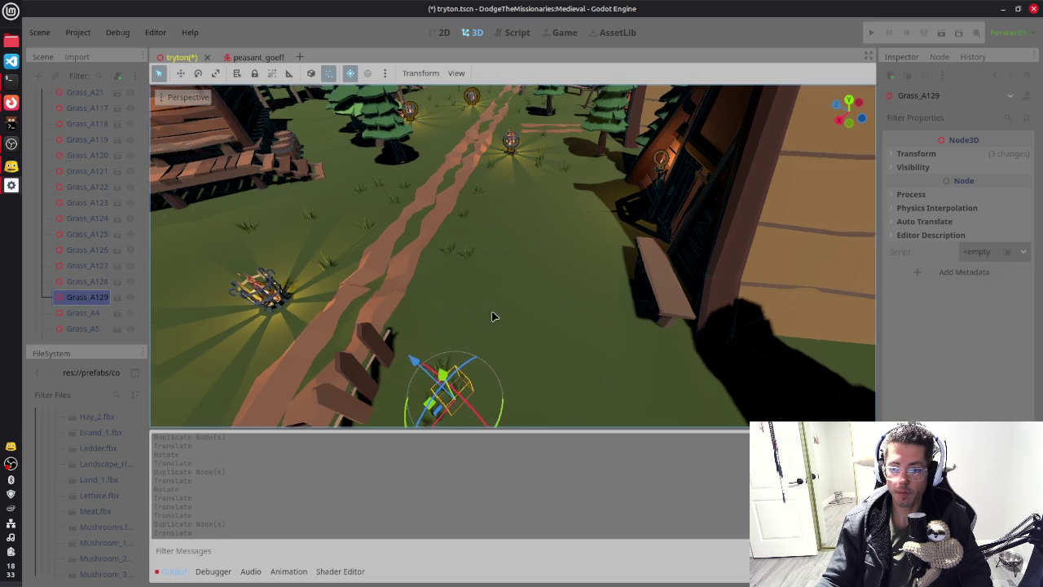
# Step: Duplicate Tree_A23 twice, placing the new tree copies nearby
pyautogui.scroll(-3, 567, 318)
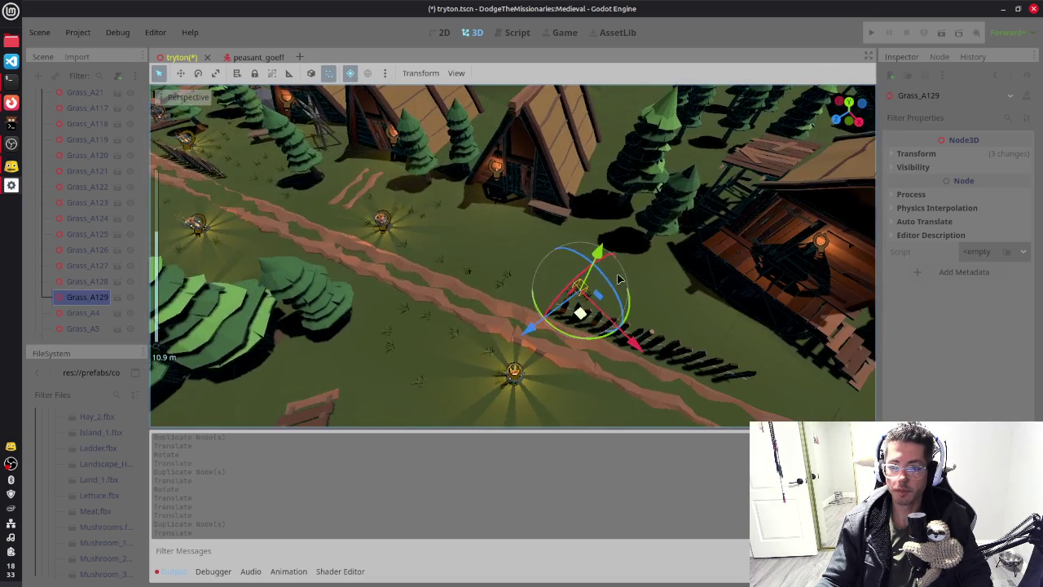
pyautogui.click(664, 258)
pyautogui.hotkey('ctrl', 'd')
pyautogui.moveTo(664, 258)
pyautogui.mouseDown()
pyautogui.moveTo(546, 273)
pyautogui.moveTo(567, 269)
pyautogui.moveTo(603, 295)
pyautogui.mouseUp()
pyautogui.hotkey('ctrl', 'd')
# Step: Save the tryton village scene with Ctrl+S
pyautogui.scroll(2, 658, 303)
pyautogui.scroll(-3, 658, 303)
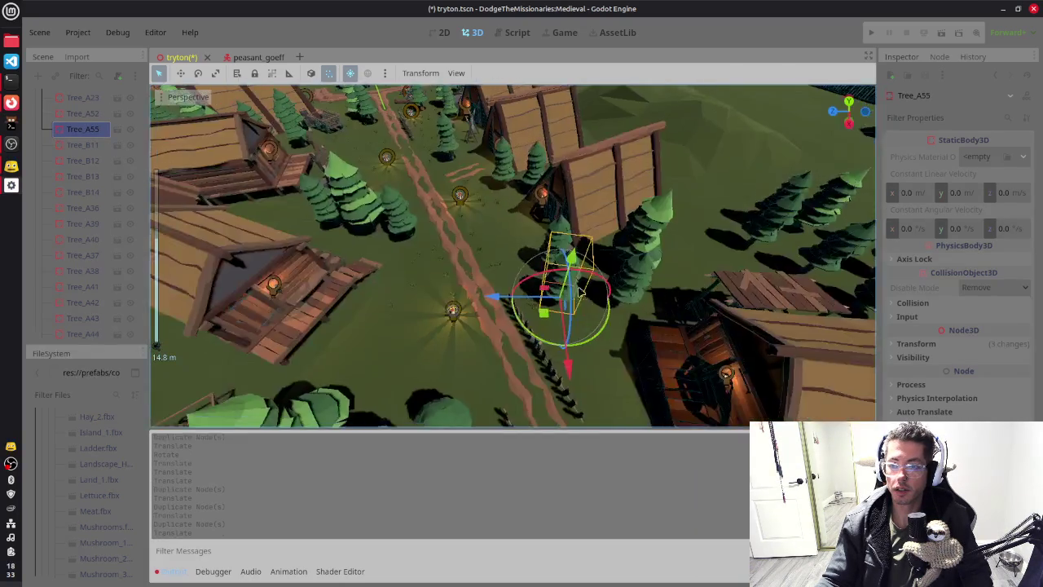
pyautogui.hotkey('ctrl', 's')
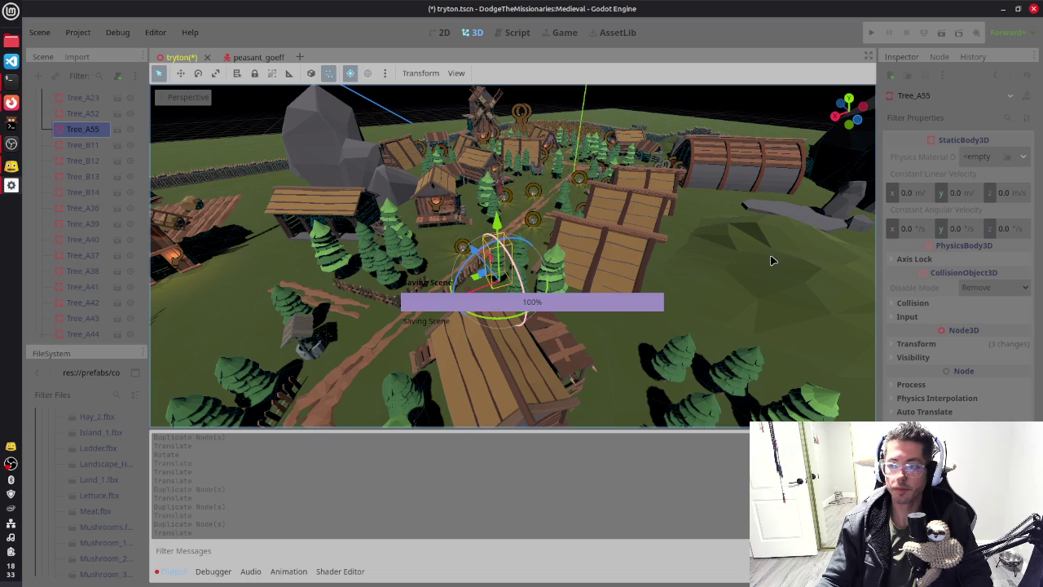
# Step: Orbit around the village, then run the project with F5 for a playtest
pyautogui.scroll(-3, 592, 298)
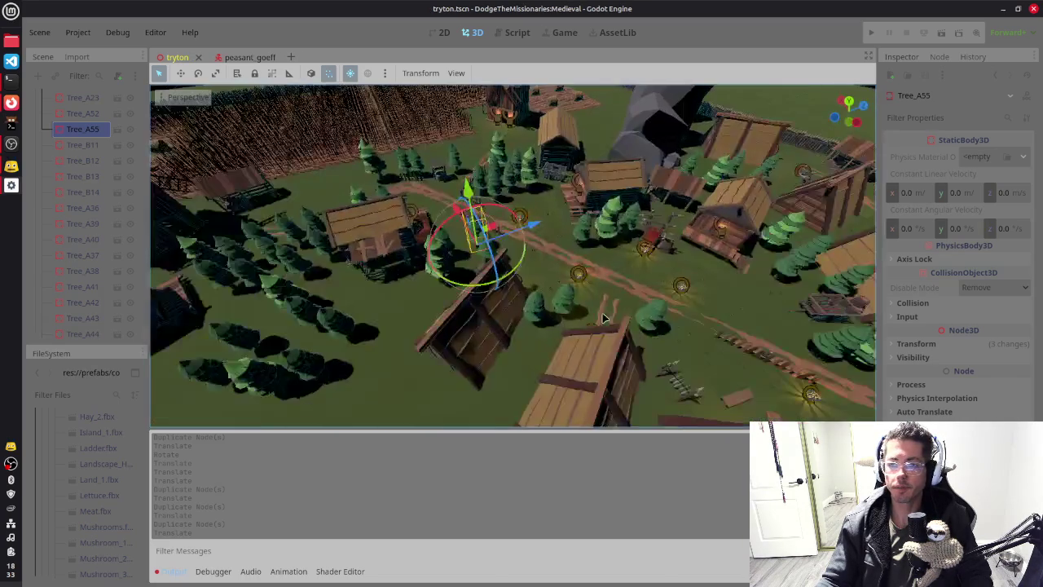
pyautogui.moveTo(592, 298); pyautogui.dragTo(835, 305)
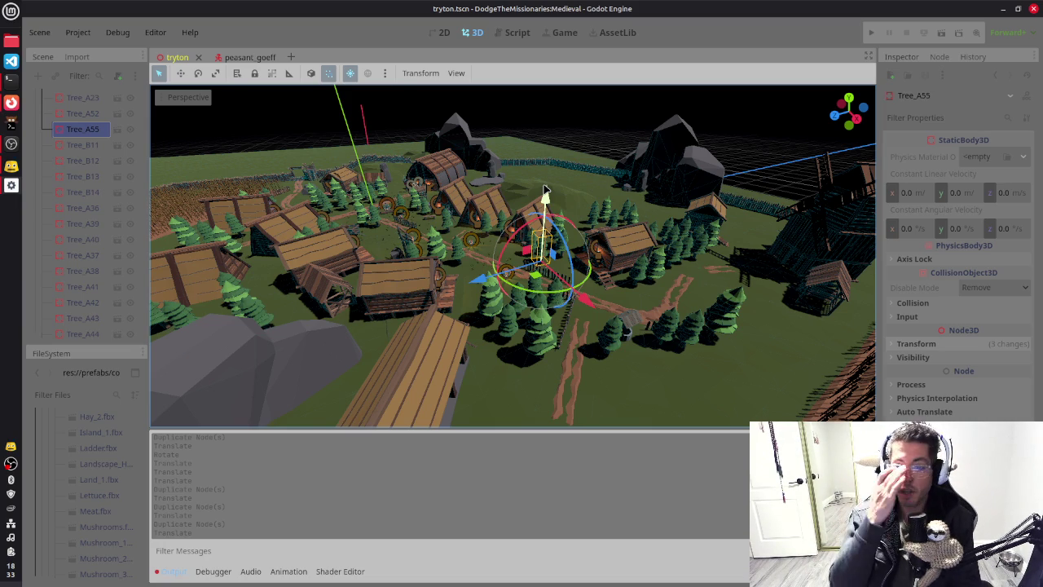
pyautogui.press('F5')
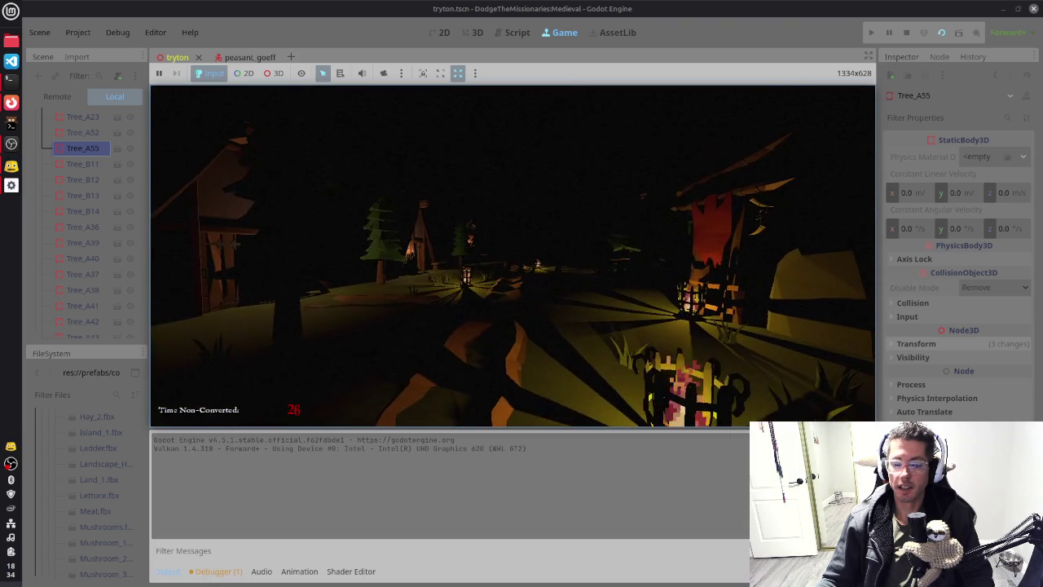
# Step: Stop the playtest with F8 and orbit the 3D view to the village's far side
pyautogui.press('F8')
pyautogui.moveTo(742, 250)
pyautogui.mouseDown()
pyautogui.moveTo(620, 233)
pyautogui.moveTo(626, 202)
pyautogui.mouseUp()
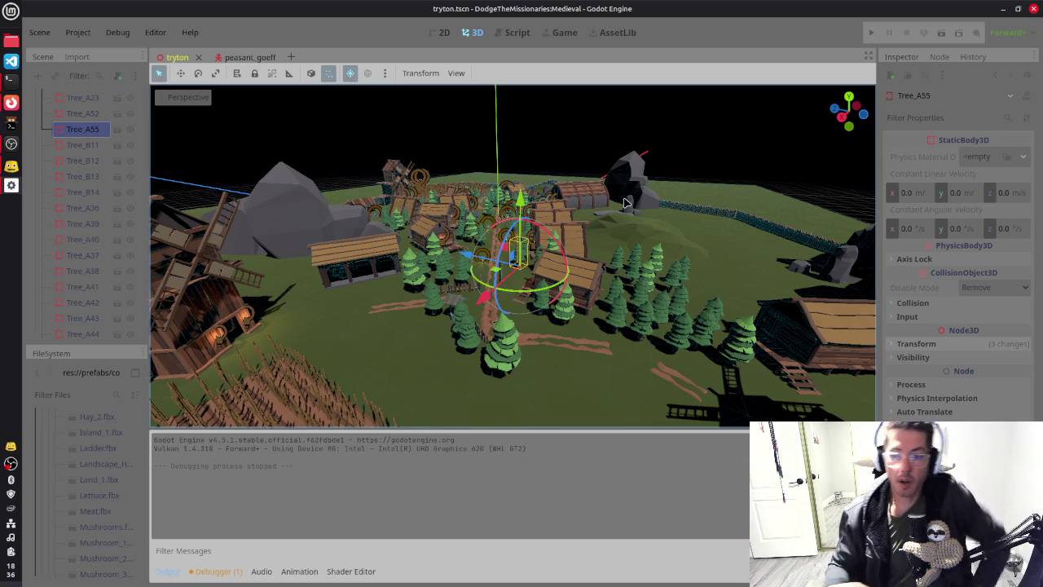
# Step: Scroll the Scene dock back up to the tryton root and collapse the LANDSCAPE group
pyautogui.scroll(5, 87, 193)
pyautogui.scroll(10, 65, 167)
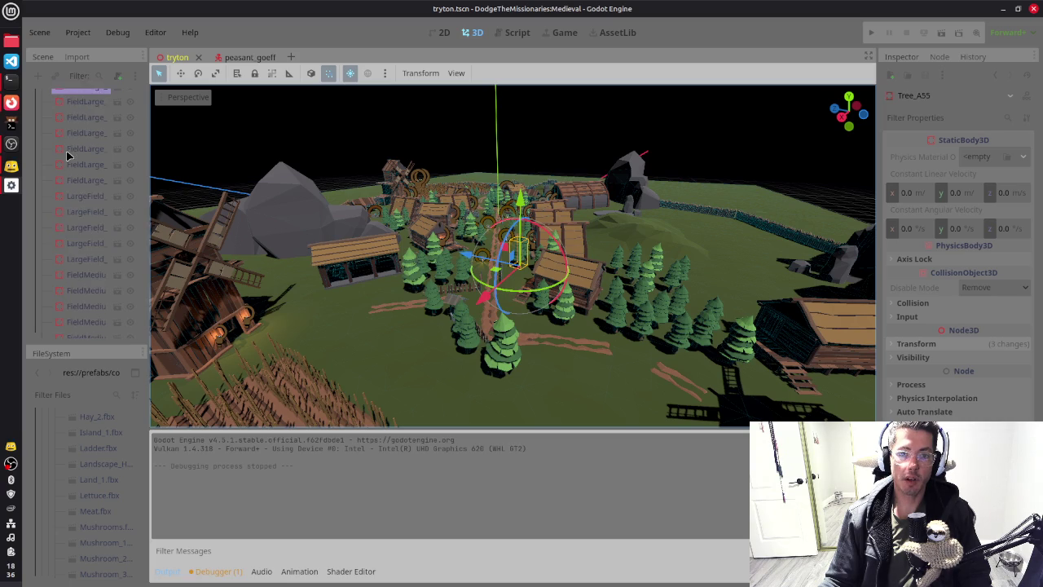
pyautogui.press('Down')
pyautogui.press('Down')
pyautogui.press('Down')
pyautogui.scroll(10, 57, 223)
pyautogui.click(43, 119)
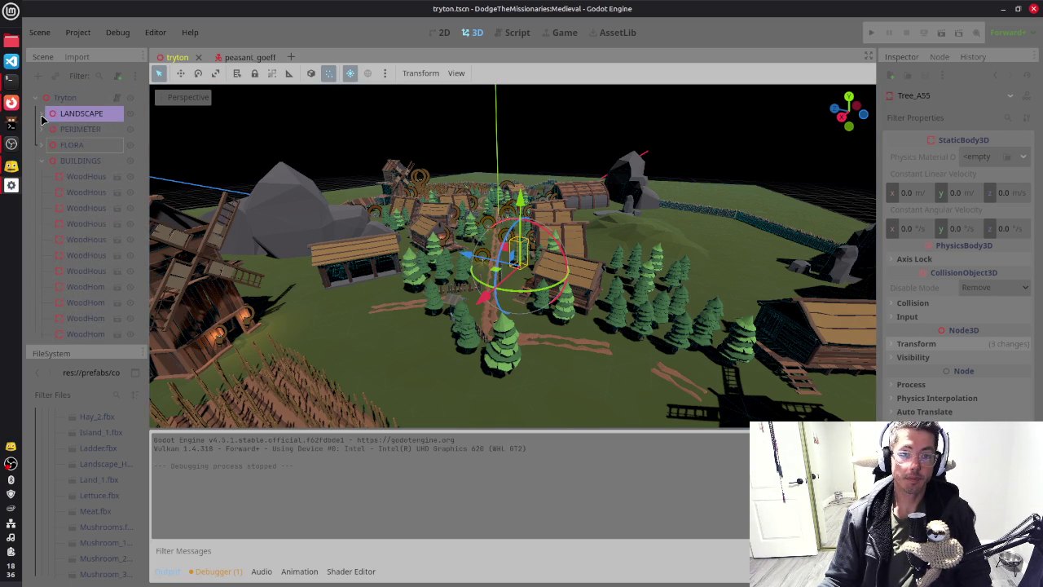
# Step: Collapse BUILDINGS, enable Fog on the WorldEnvironment node, then switch to the peasant_goeff scene
pyautogui.click(43, 162)
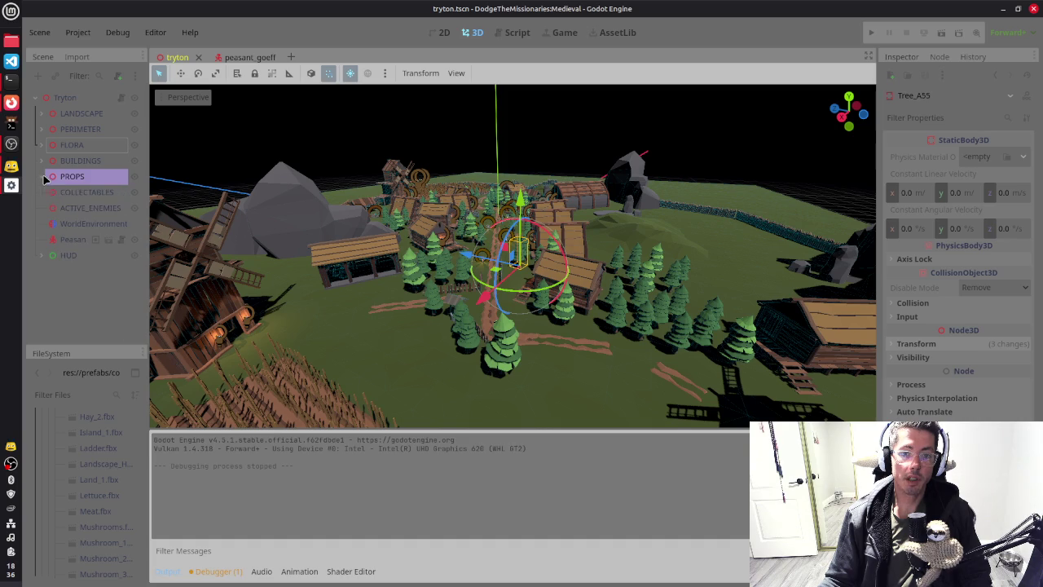
pyautogui.click(69, 223)
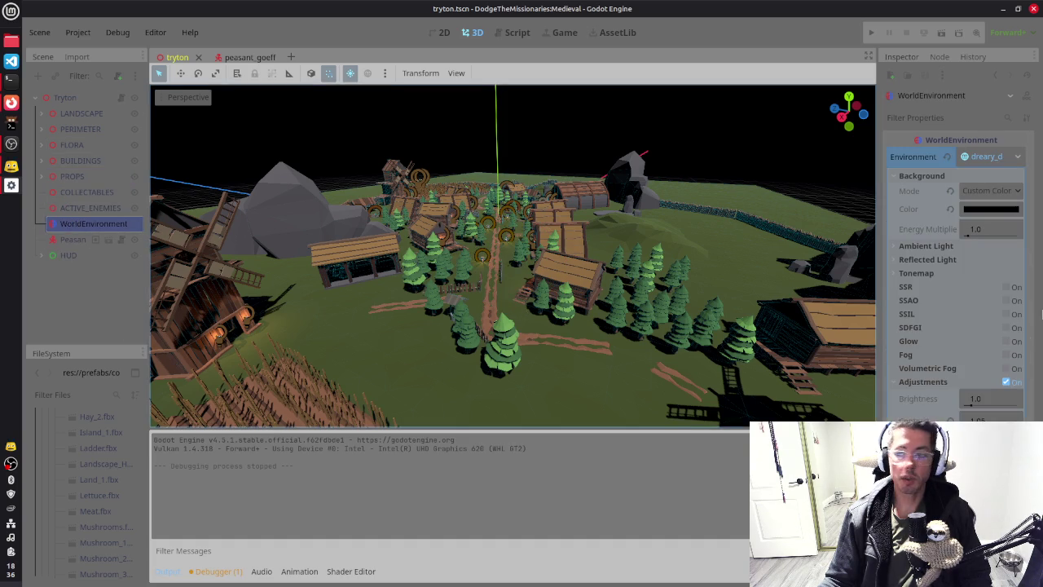
pyautogui.click(1006, 355)
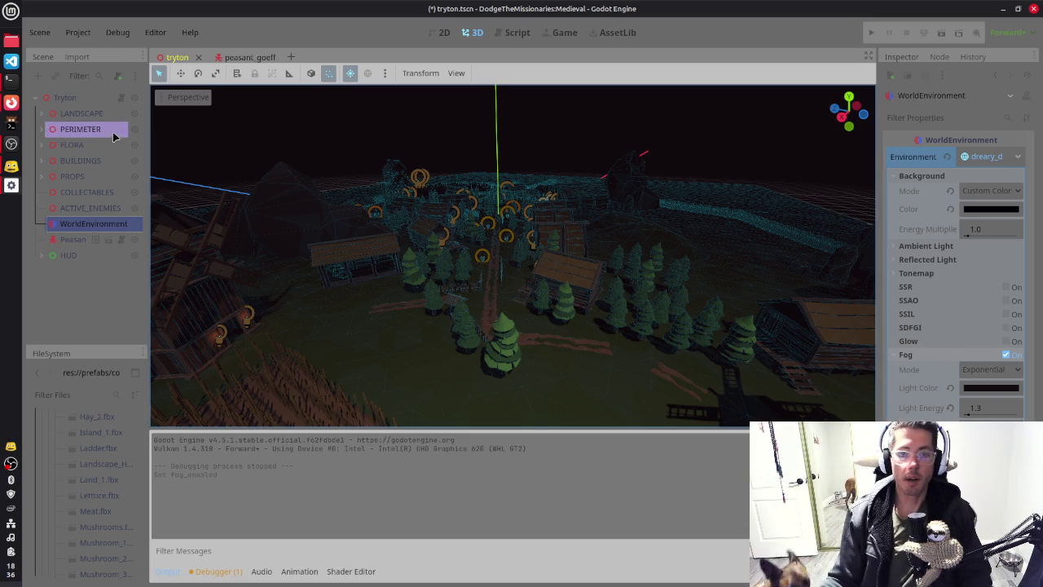
pyautogui.click(244, 57)
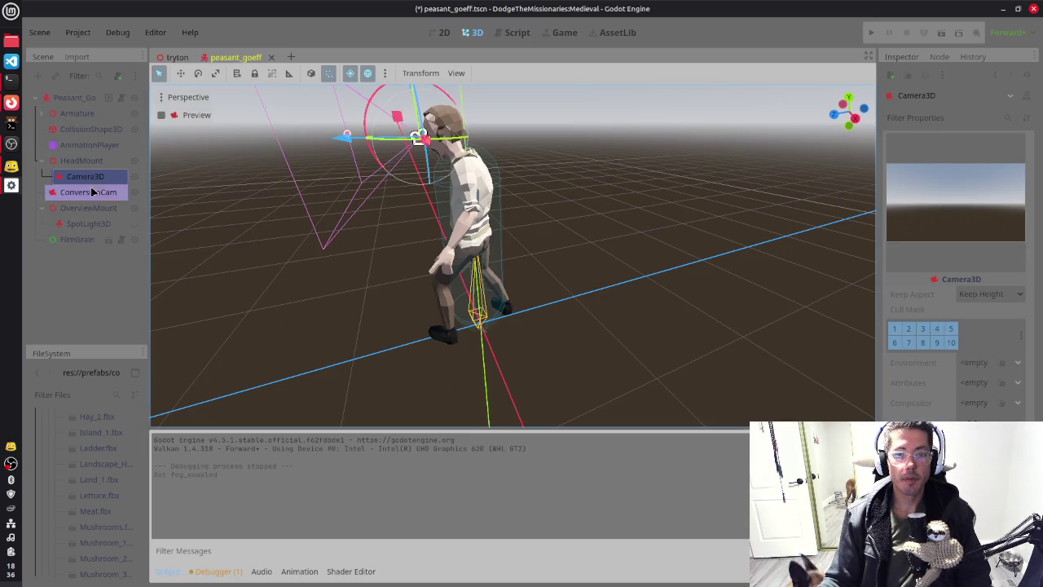
# Step: Return to the tryton scene and open region_manager.gd from the Tryton root node
pyautogui.scroll(-10, 935, 221)
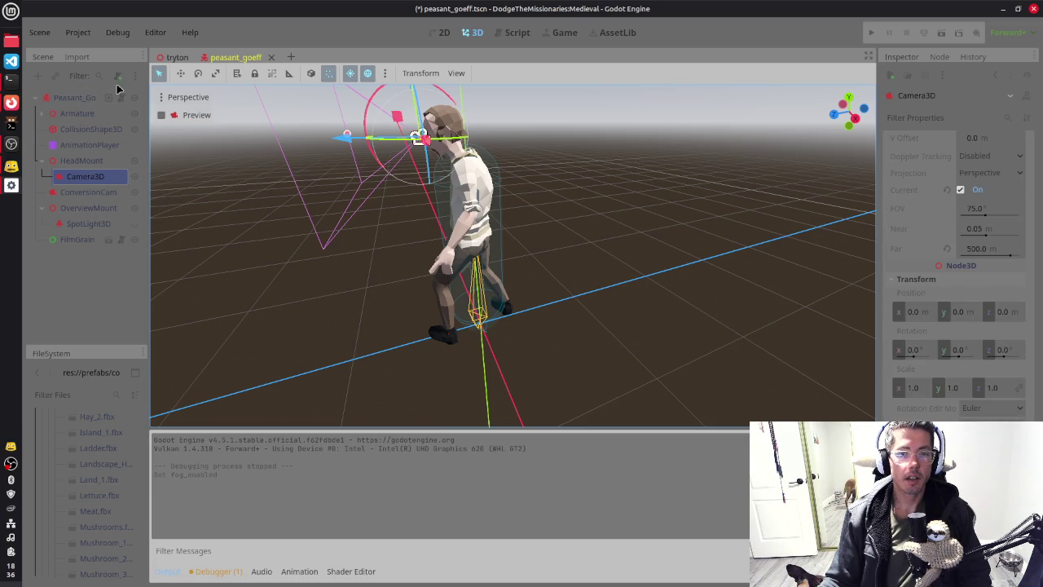
pyautogui.hotkey('ctrl', 'Tab')
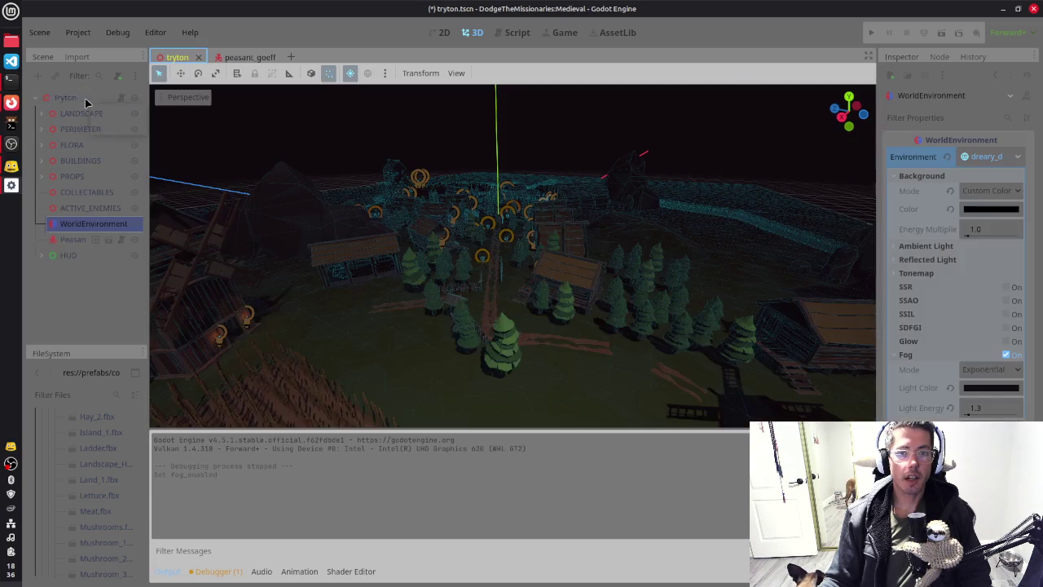
pyautogui.click(84, 98)
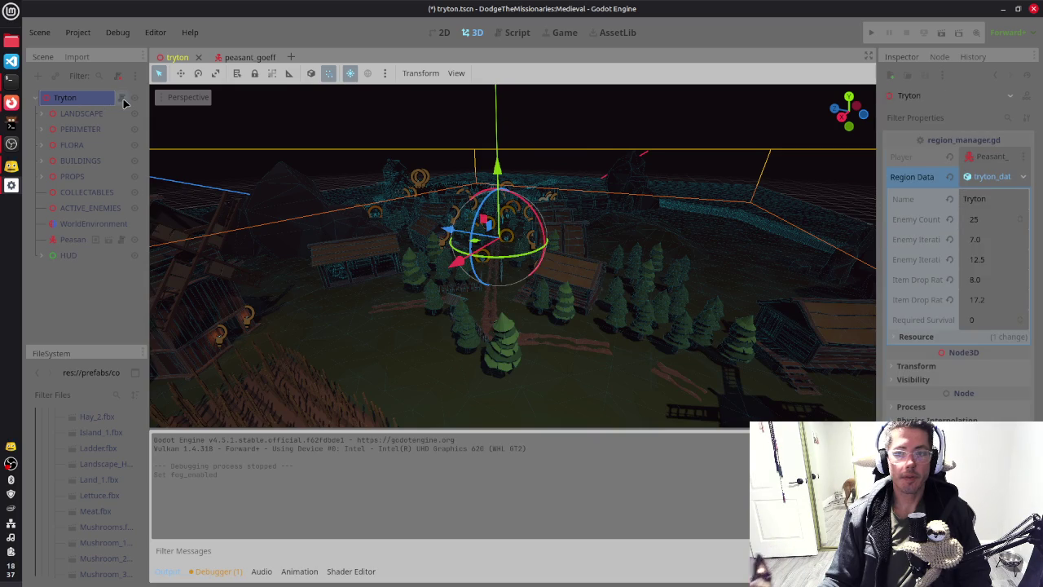
pyautogui.click(123, 97)
pyautogui.scroll(-10, 511, 201)
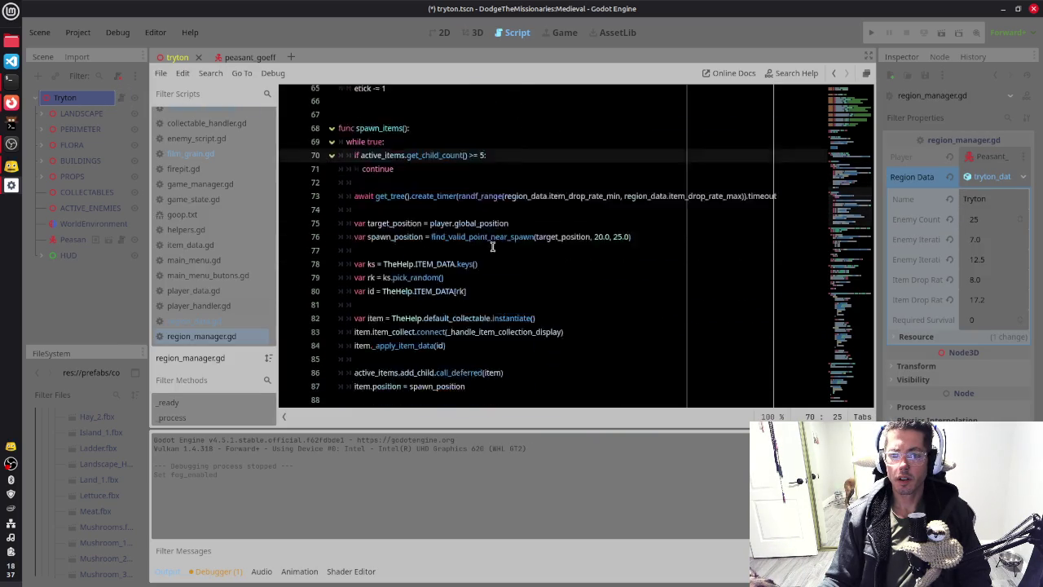
# Step: Open film_grain.gd, then review WorldEnvironment's Fog and Adjustments sections in the Inspector
pyautogui.scroll(-12, 471, 257)
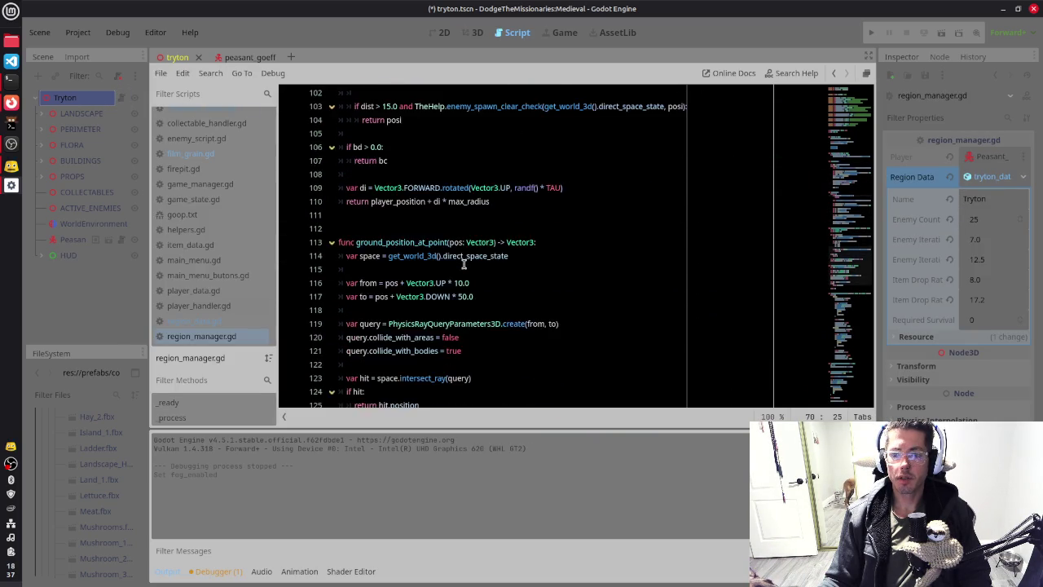
pyautogui.click(205, 155)
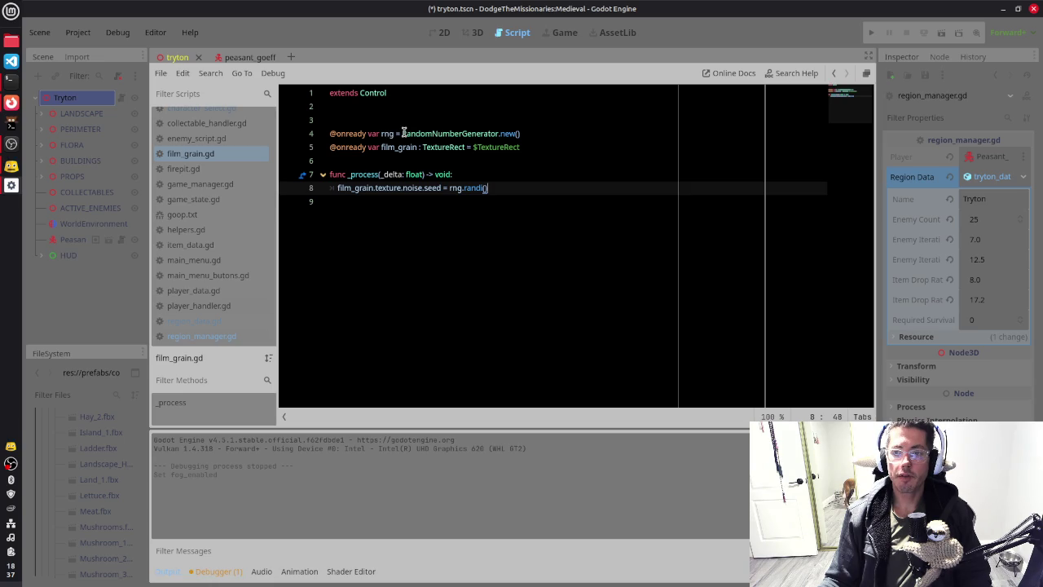
pyautogui.click(87, 224)
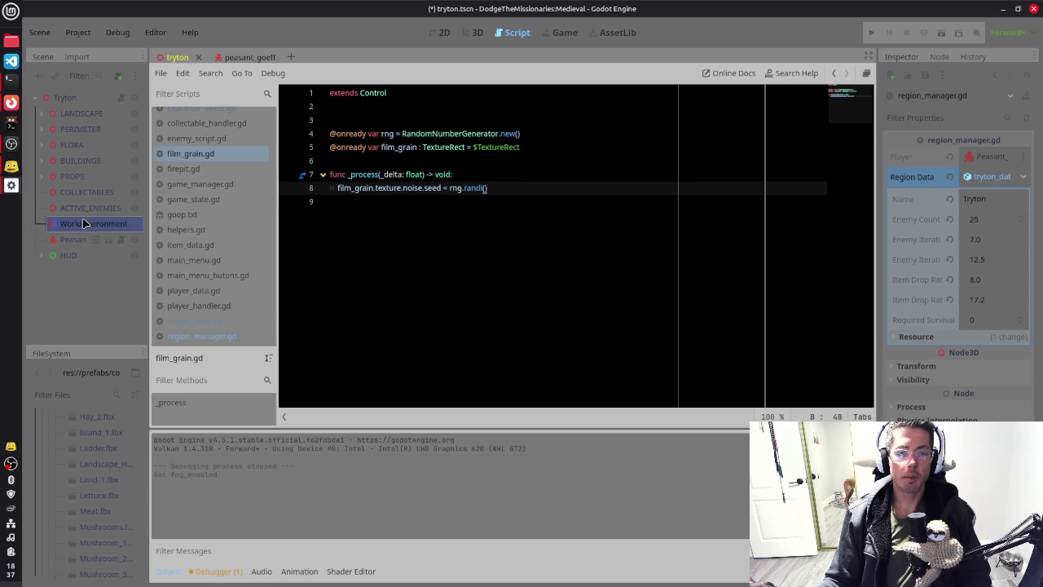
pyautogui.click(905, 355)
pyautogui.click(923, 382)
pyautogui.scroll(-1, 928, 343)
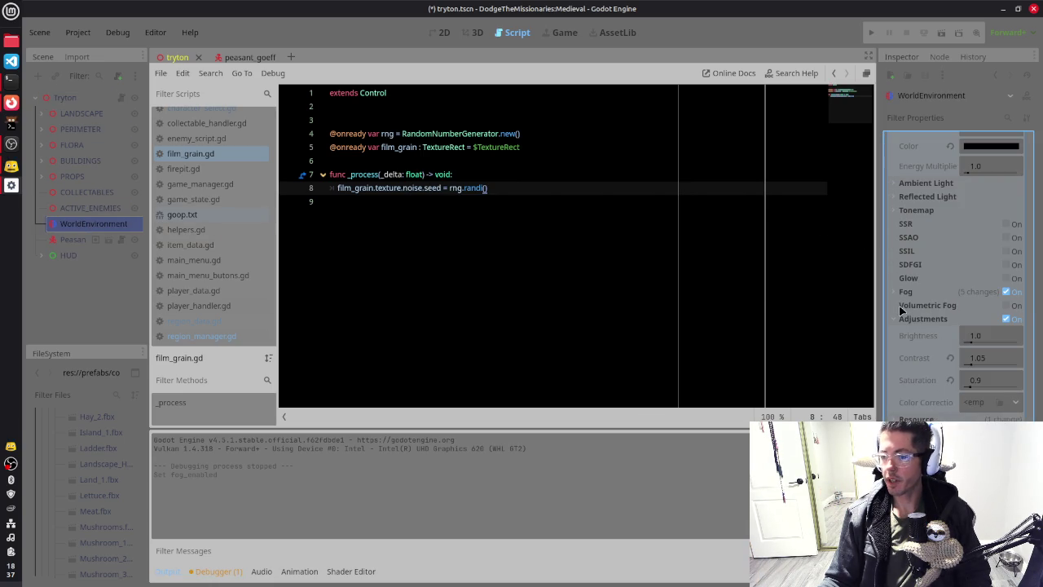
pyautogui.click(908, 319)
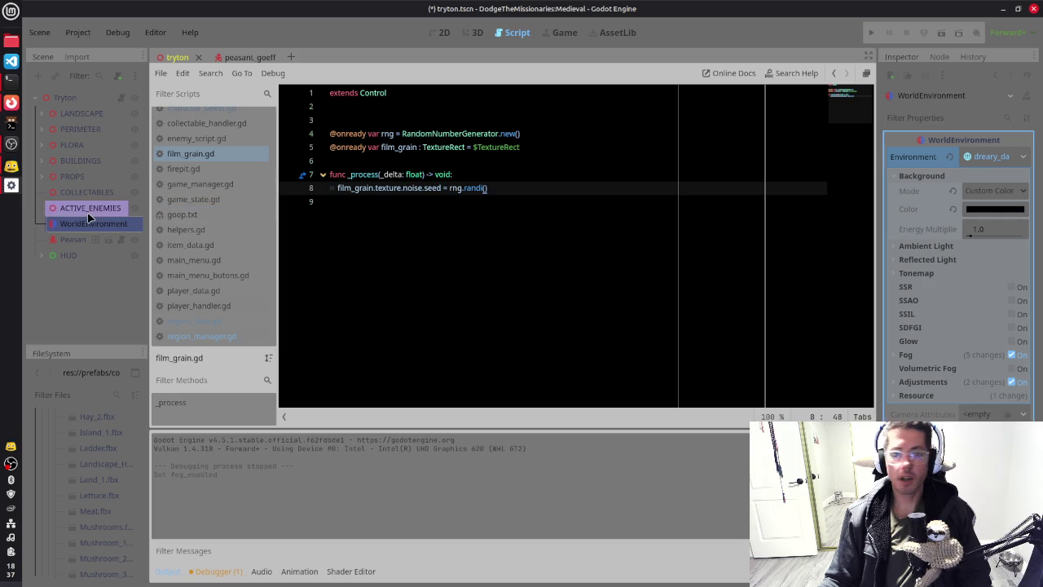
# Step: In peasant_goeff, inspect the HeadMount, ConversionCam and Camera3D nodes
pyautogui.click(241, 61)
pyautogui.click(91, 159)
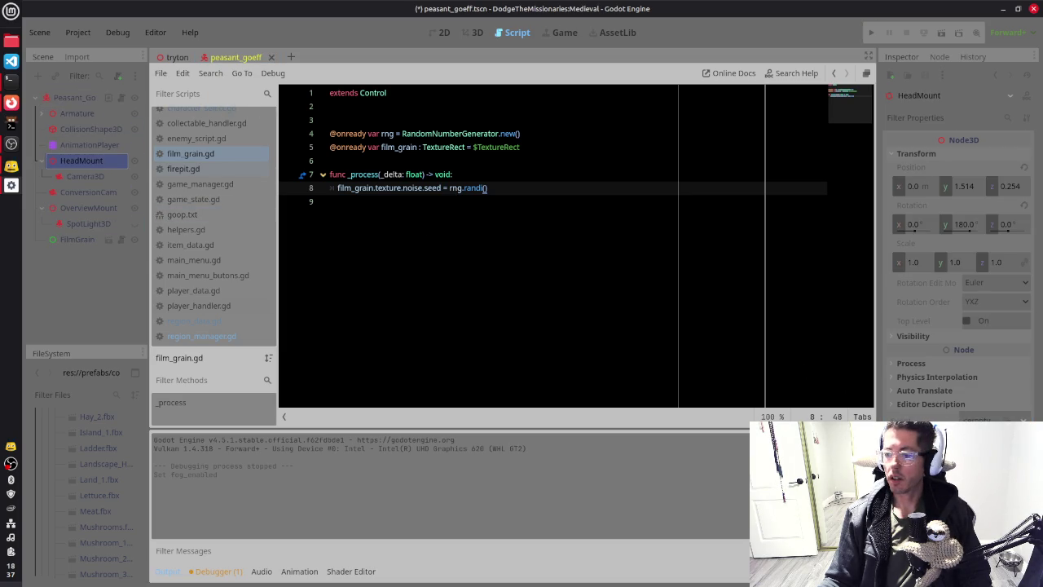
pyautogui.click(85, 194)
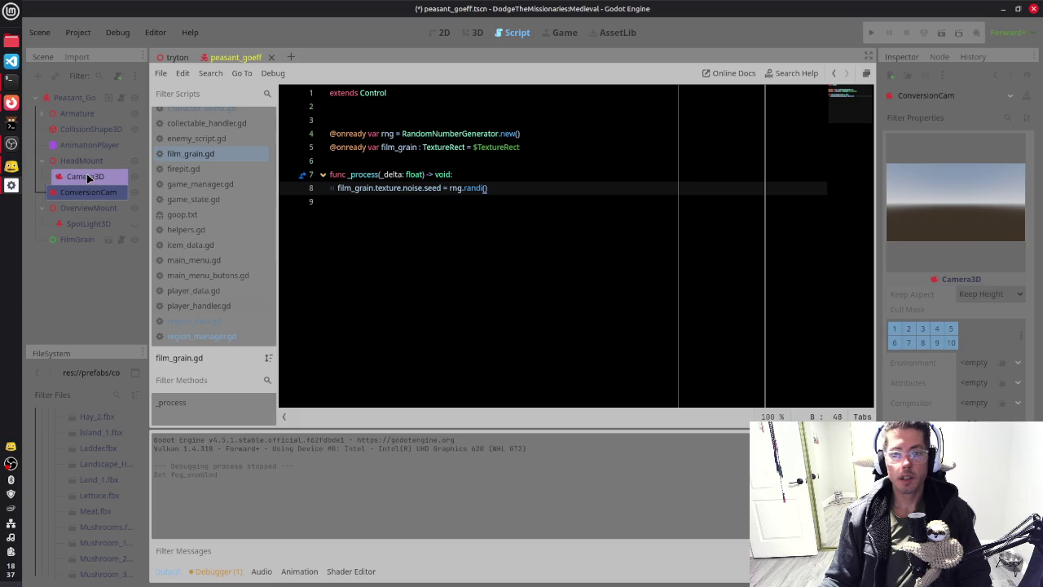
pyautogui.click(85, 176)
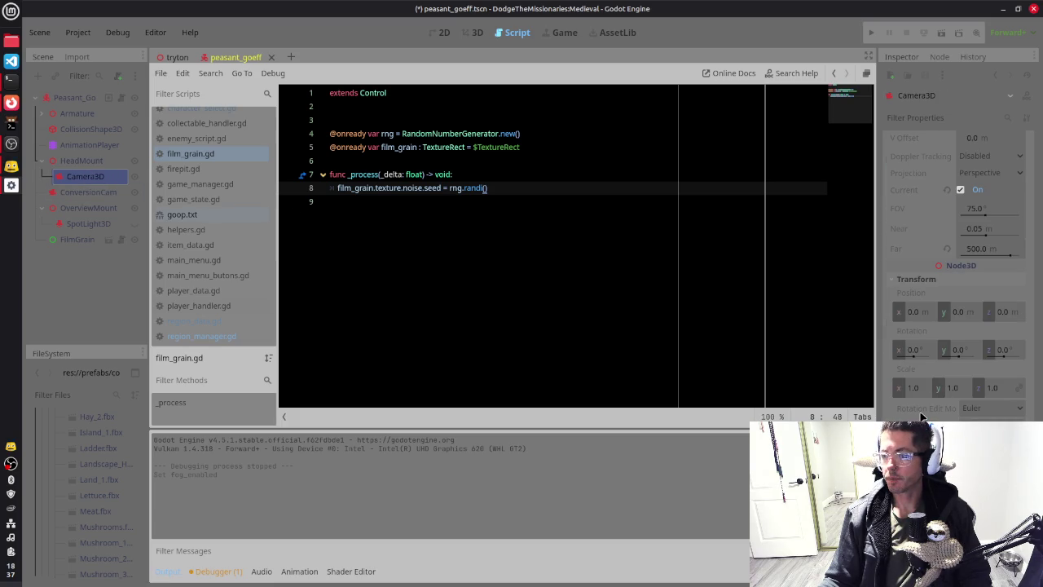
pyautogui.scroll(5, 932, 201)
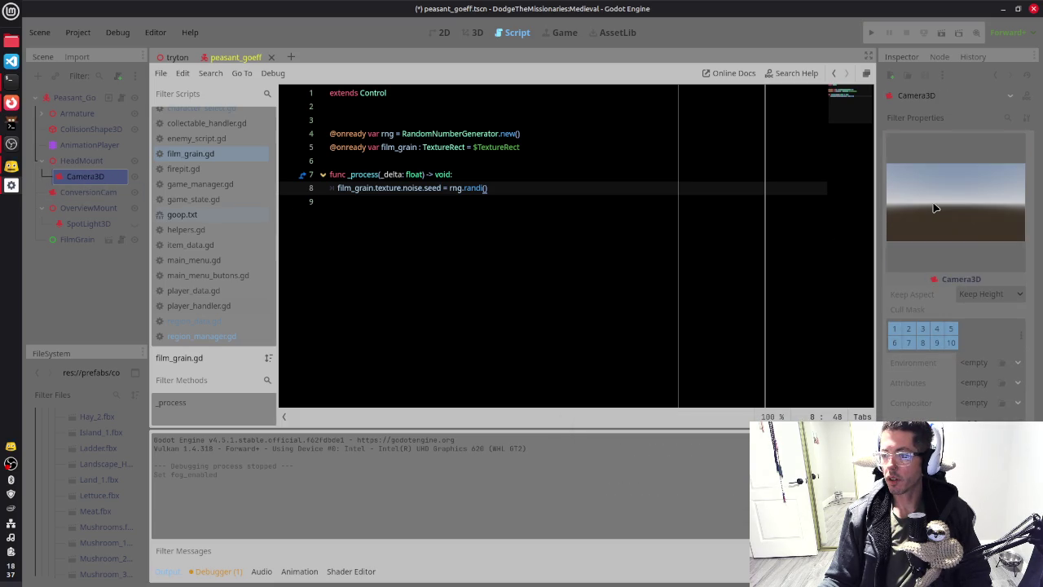
pyautogui.scroll(-3, 912, 293)
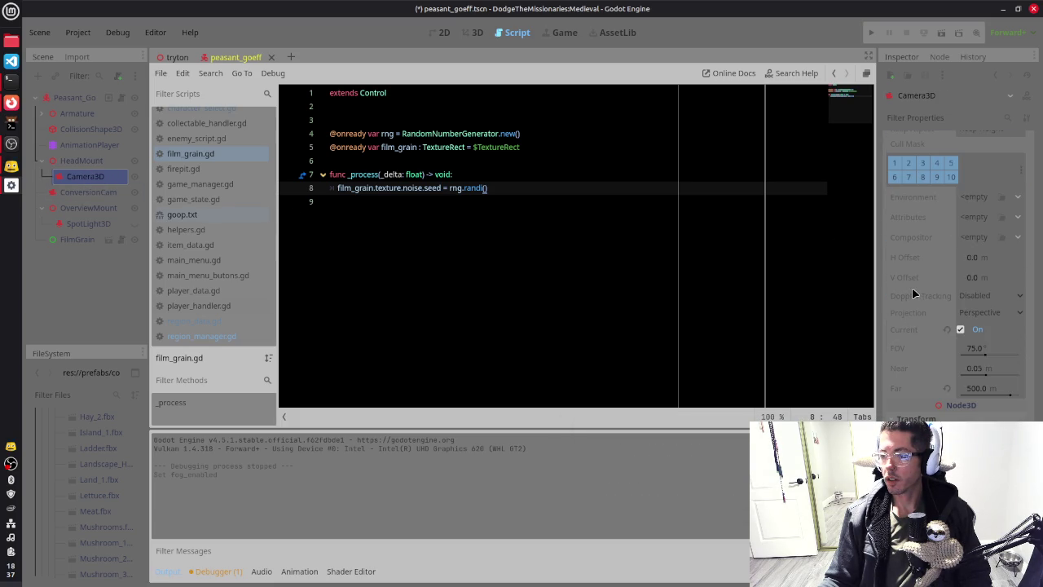
pyautogui.scroll(-4, 912, 293)
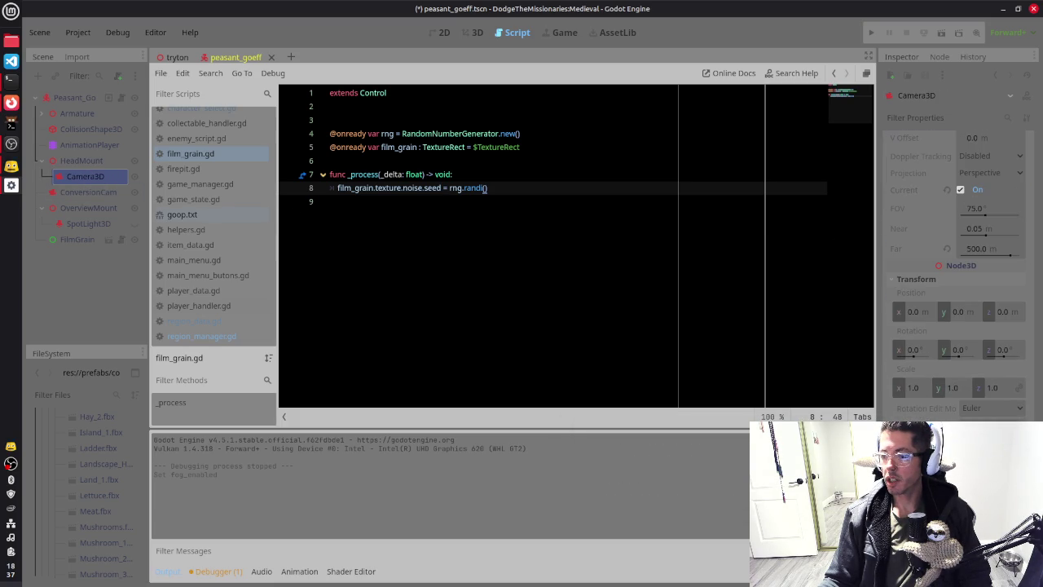
# Step: Toggle FilmGrain's visibility, save the peasant scene, and return to the tryton scene
pyautogui.click(93, 239)
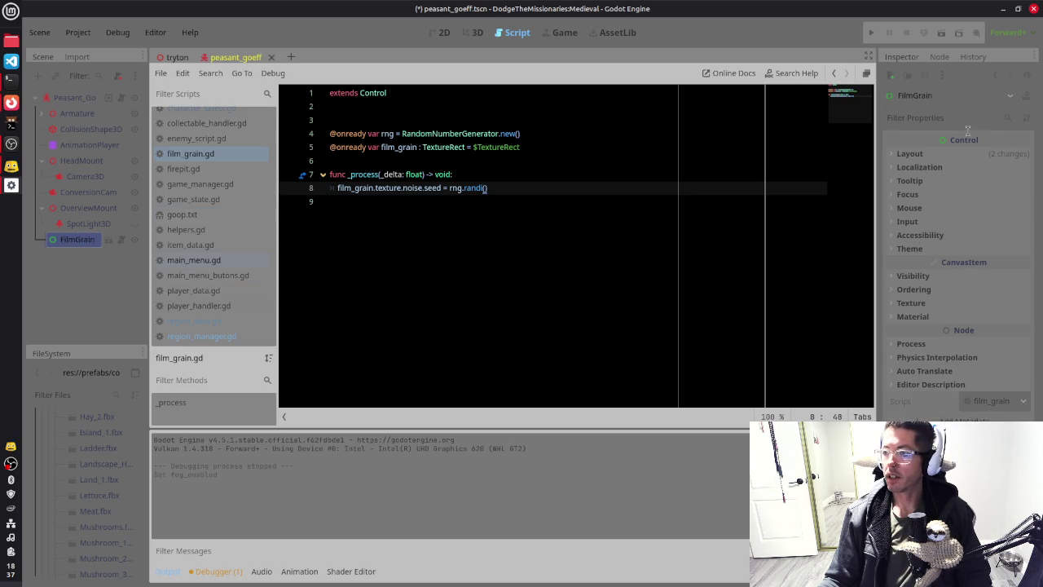
pyautogui.click(927, 139)
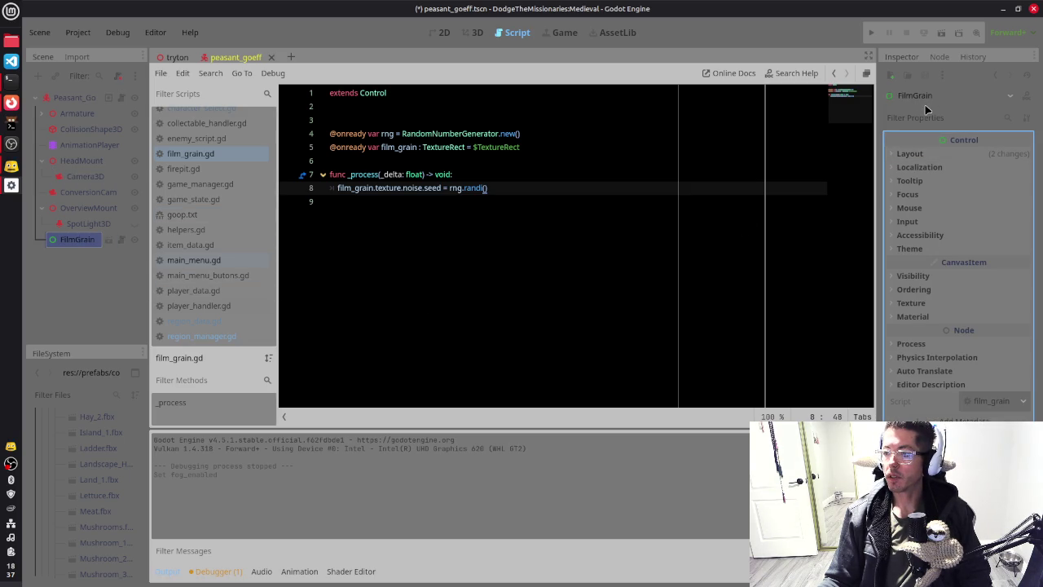
pyautogui.click(136, 241)
pyautogui.hotkey('ctrl', 's')
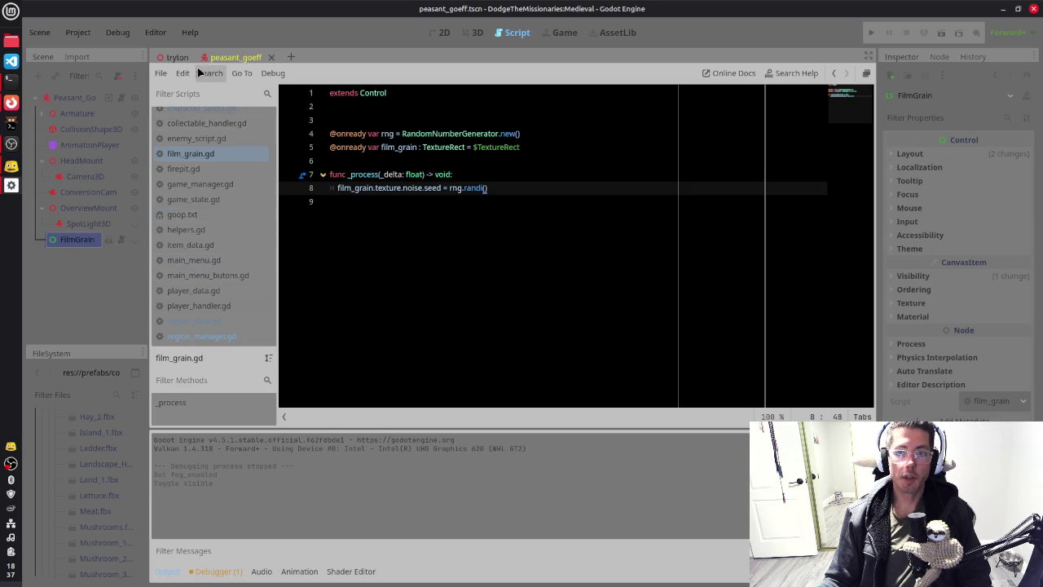
pyautogui.hotkey('ctrl', 'Tab')
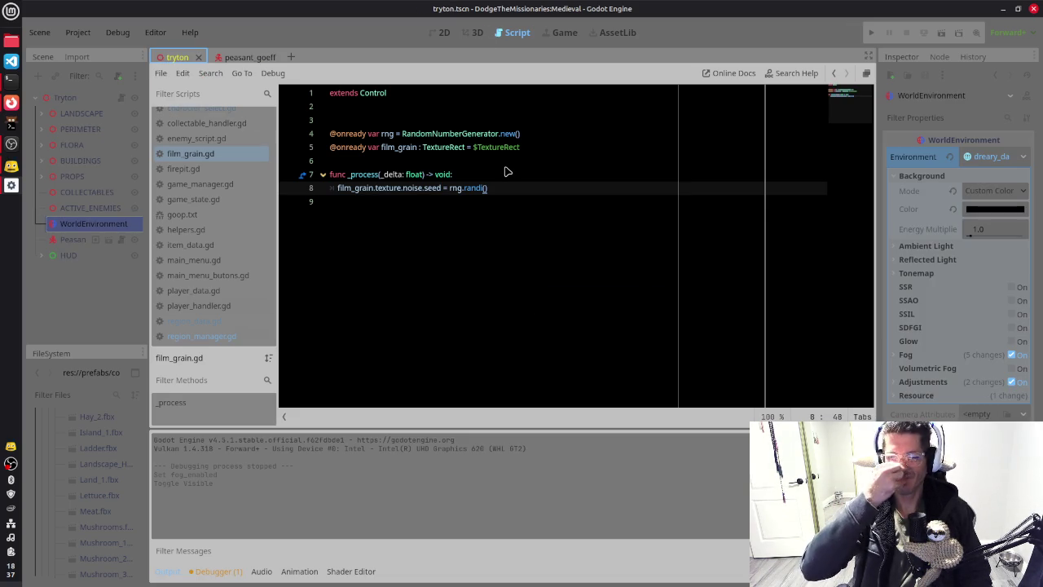
# Step: Skip the ad on the DUE TIME song in Firefox, minimize it, and run the project with F5
pyautogui.click(11, 103)
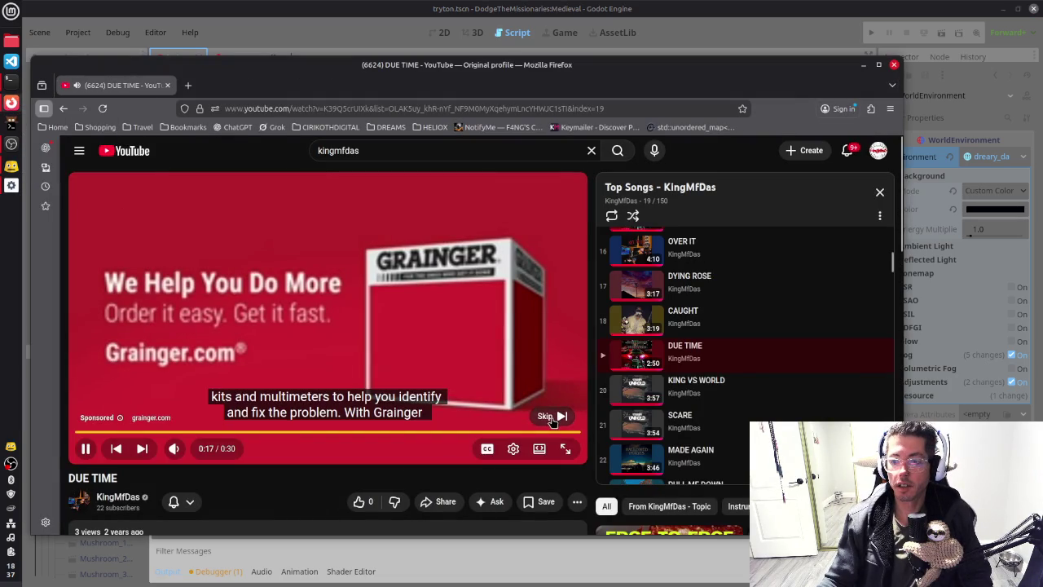
pyautogui.click(551, 415)
pyautogui.click(863, 65)
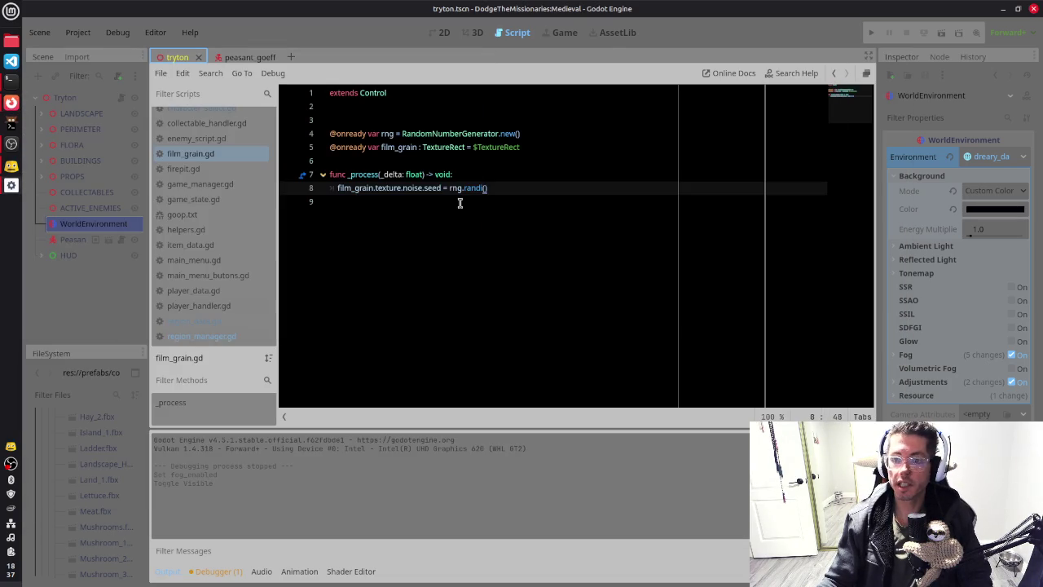
pyautogui.click(495, 175)
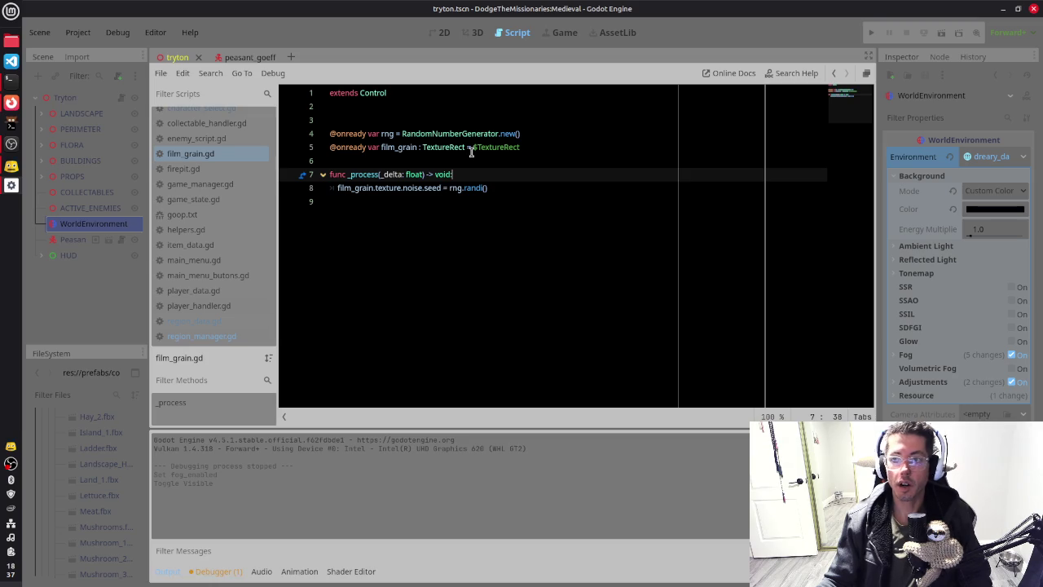
pyautogui.press('F5')
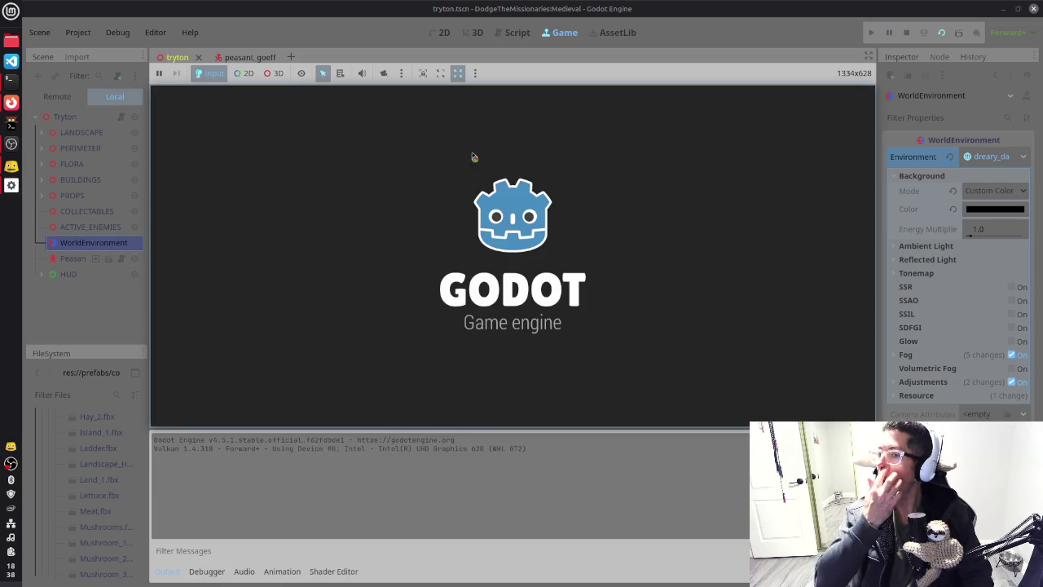
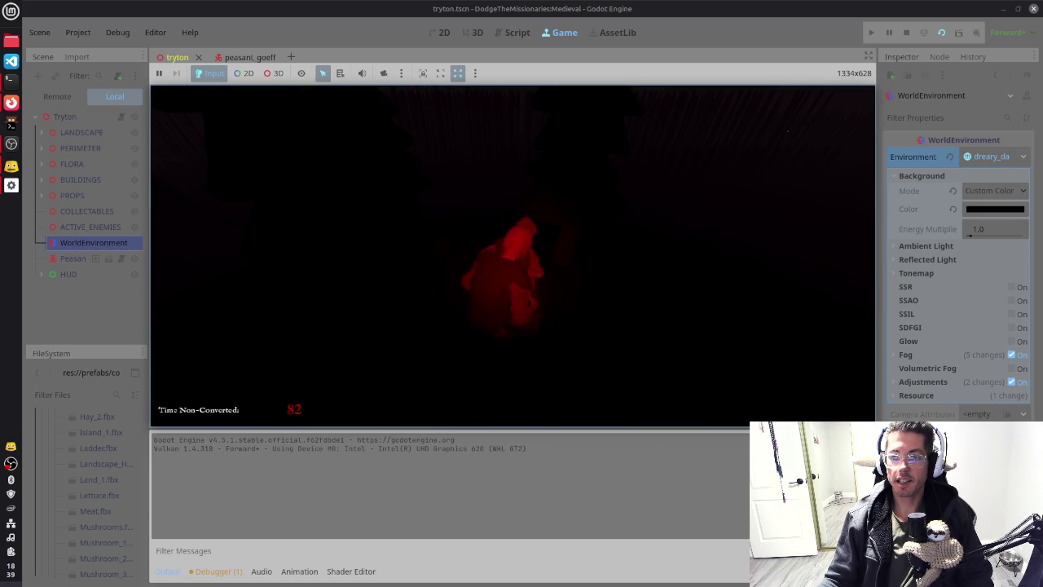
# Step: Stop the running game and turn off the WorldEnvironment fog in the 3D village view
pyautogui.press('F8')
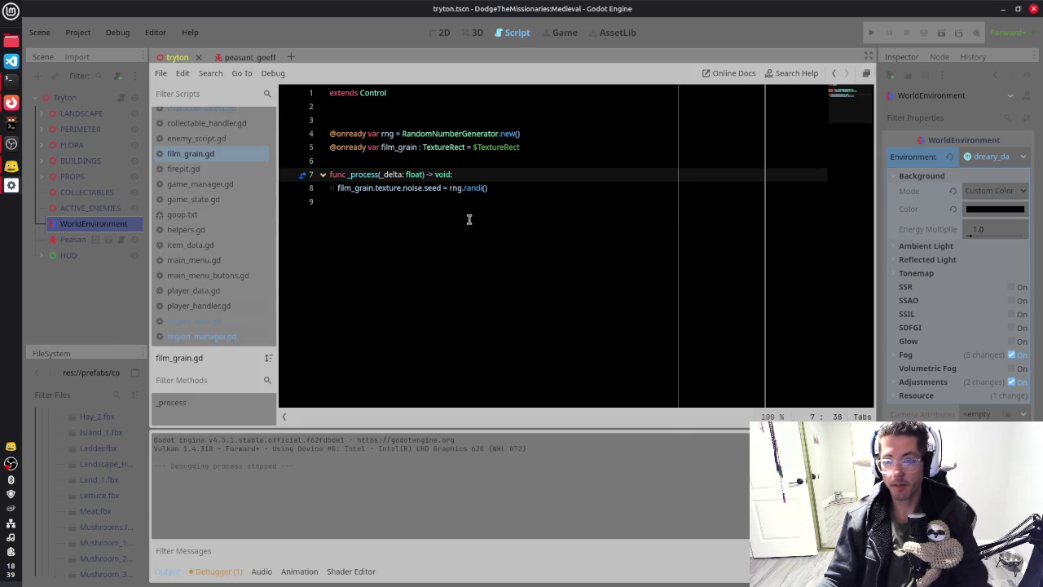
pyautogui.click(477, 33)
pyautogui.moveTo(639, 221)
pyautogui.mouseDown()
pyautogui.moveTo(617, 216)
pyautogui.moveTo(735, 236)
pyautogui.mouseUp()
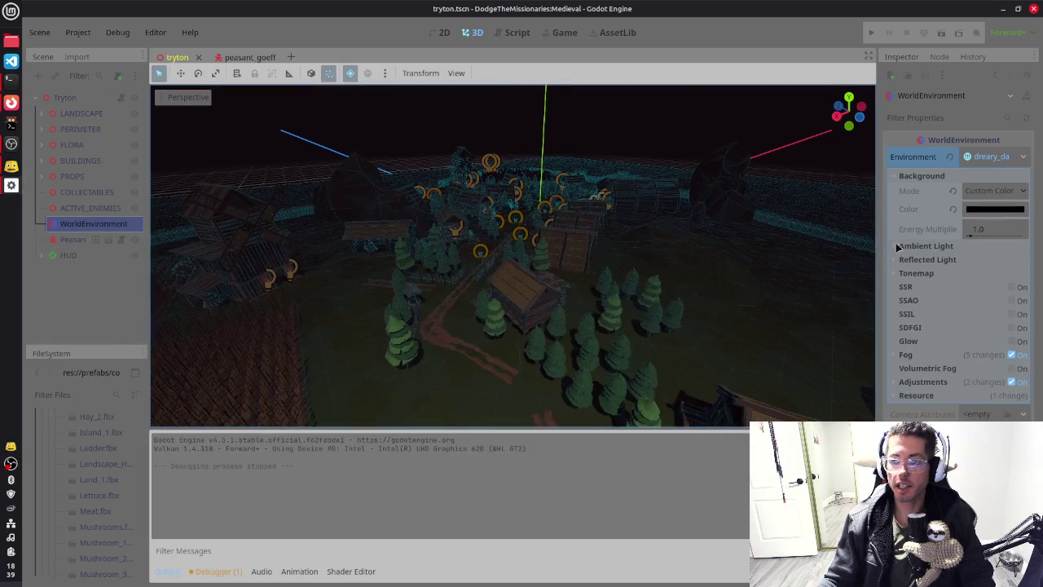
pyautogui.click(1011, 355)
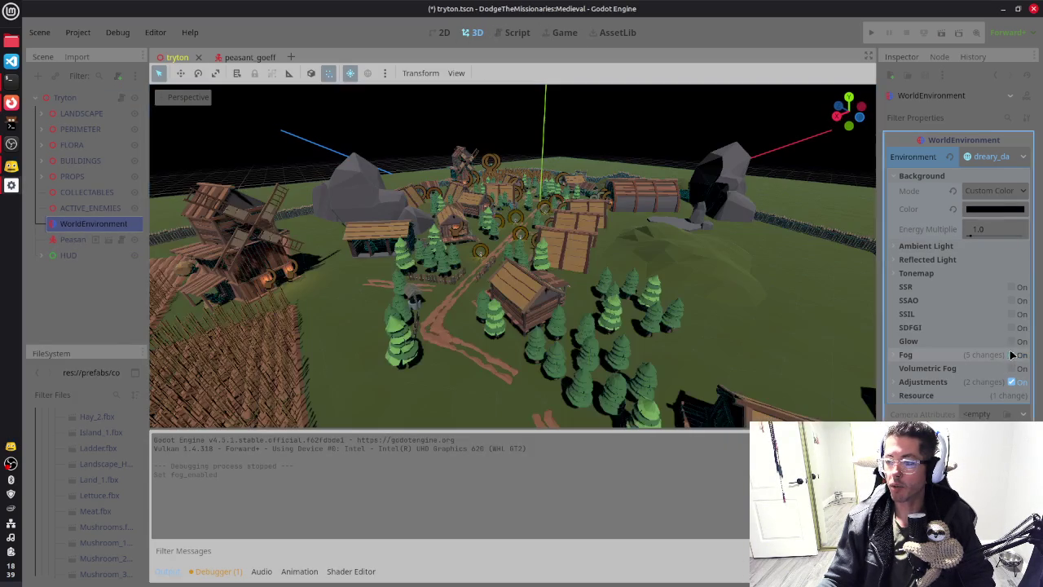
pyautogui.moveTo(733, 268)
pyautogui.mouseDown()
pyautogui.moveTo(660, 275)
pyautogui.moveTo(677, 298)
pyautogui.moveTo(736, 314)
pyautogui.moveTo(764, 293)
pyautogui.moveTo(604, 266)
pyautogui.moveTo(692, 277)
pyautogui.mouseUp()
pyautogui.scroll(5, 708, 285)
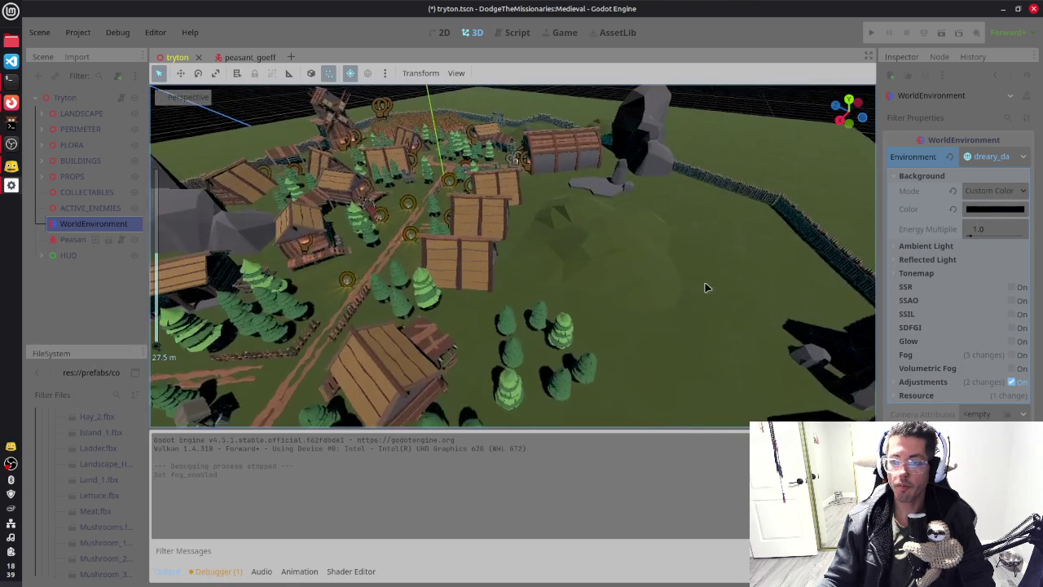
pyautogui.scroll(-5, 640, 268)
pyautogui.scroll(3, 572, 322)
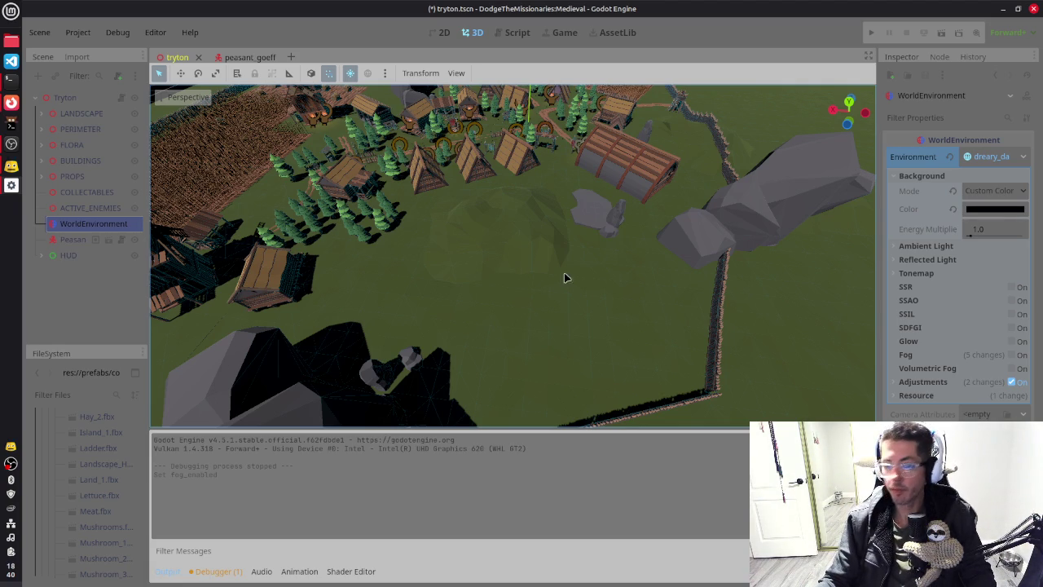
pyautogui.moveTo(791, 361); pyautogui.dragTo(663, 251)
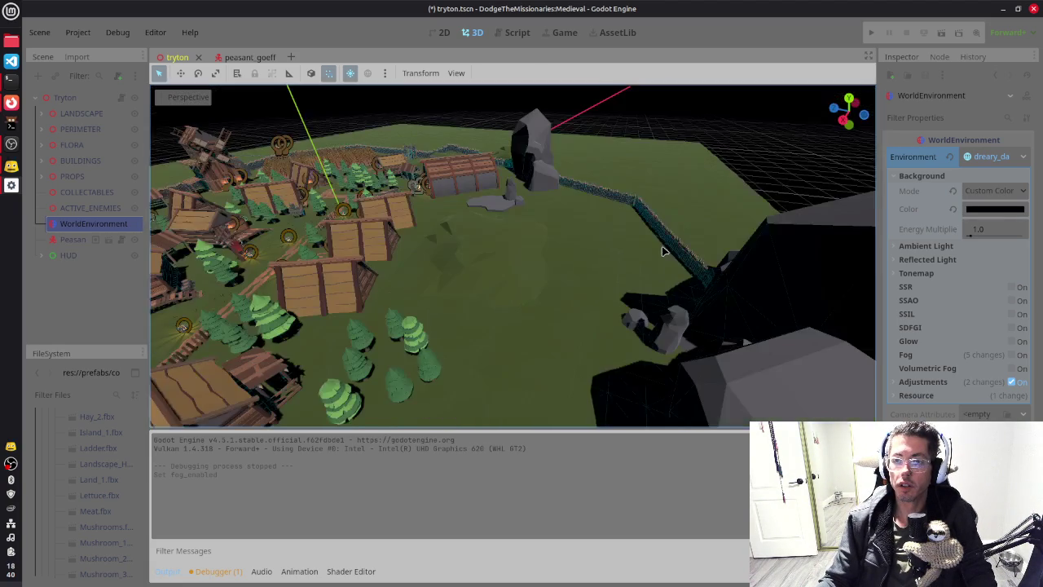
# Step: Launch Discord from the system application launcher
pyautogui.press('super')
pyautogui.write('obs')
pyautogui.press('Escape')
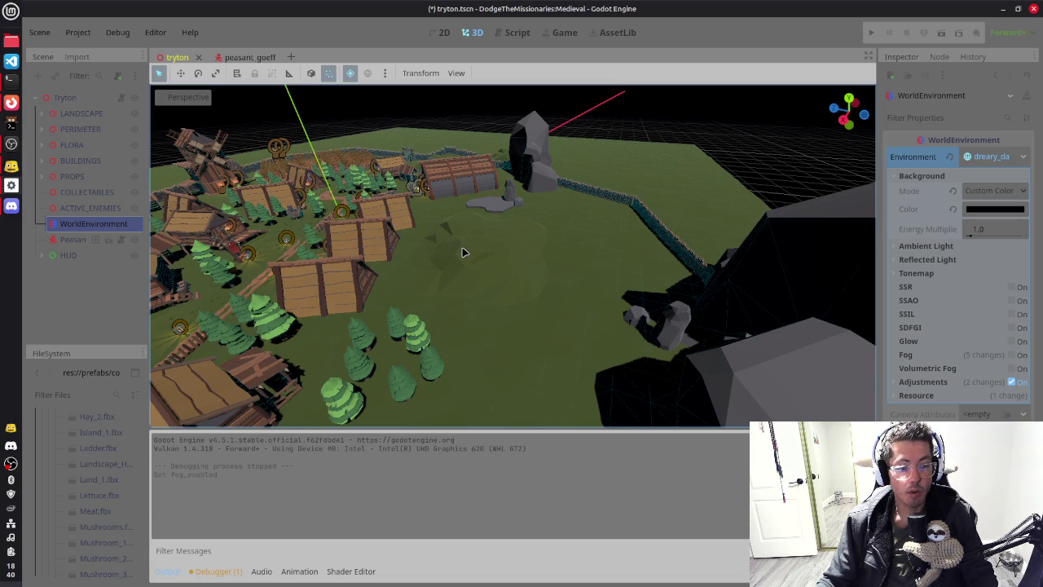
pyautogui.press('F5')
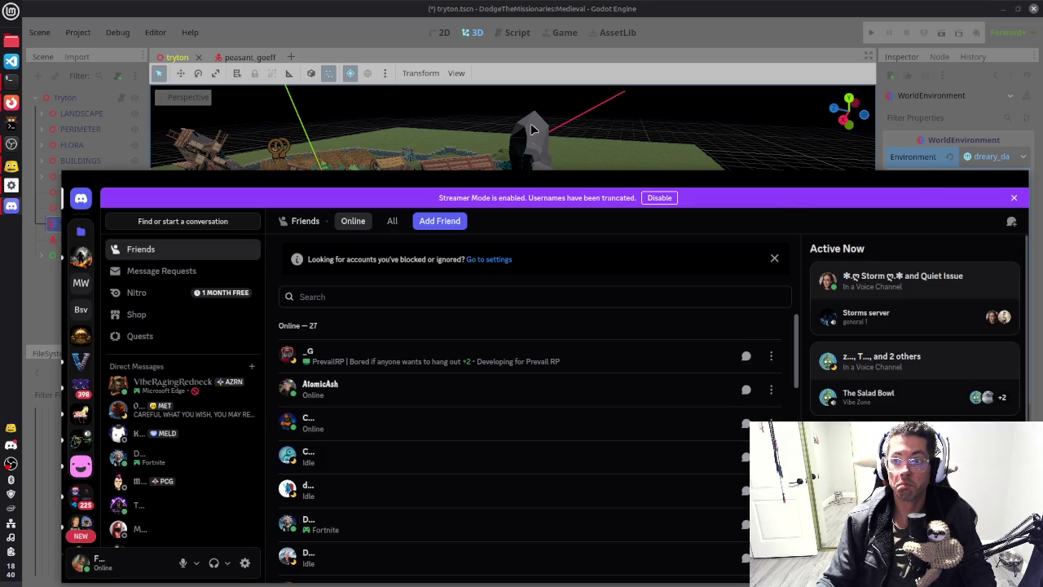
# Step: Move the Discord window and scroll crew-reports-and-findings up to the Glintspine Raptor post
pyautogui.moveTo(534, 182); pyautogui.dragTo(502, 146)
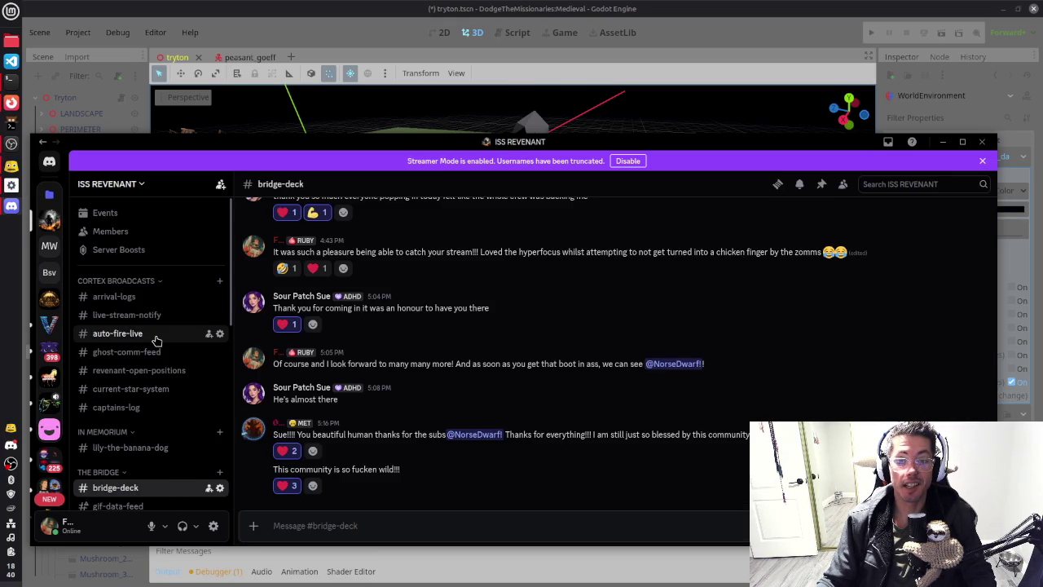
pyautogui.scroll(-3, 155, 340)
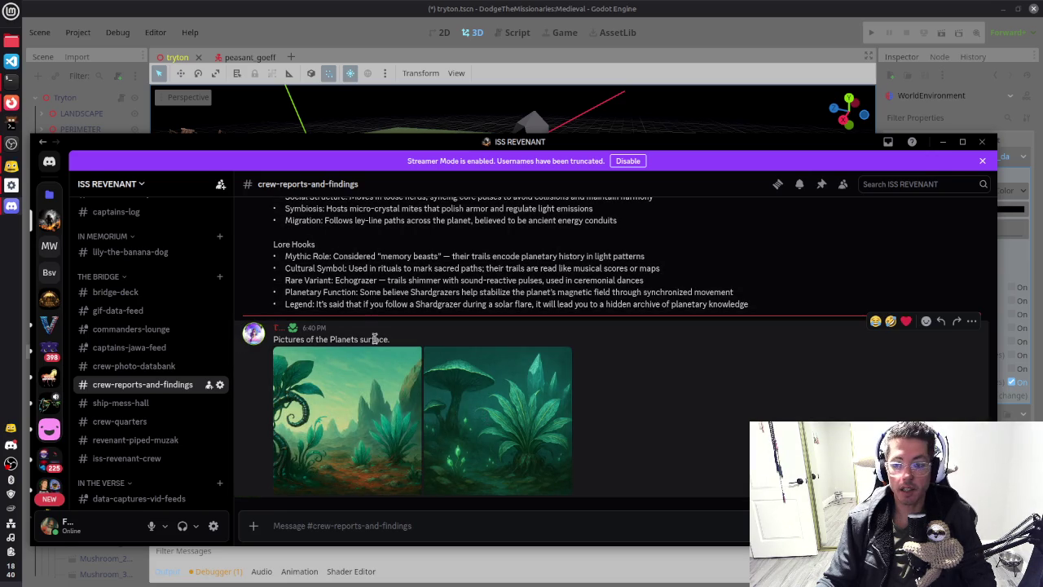
pyautogui.scroll(10, 382, 333)
pyautogui.scroll(15, 382, 333)
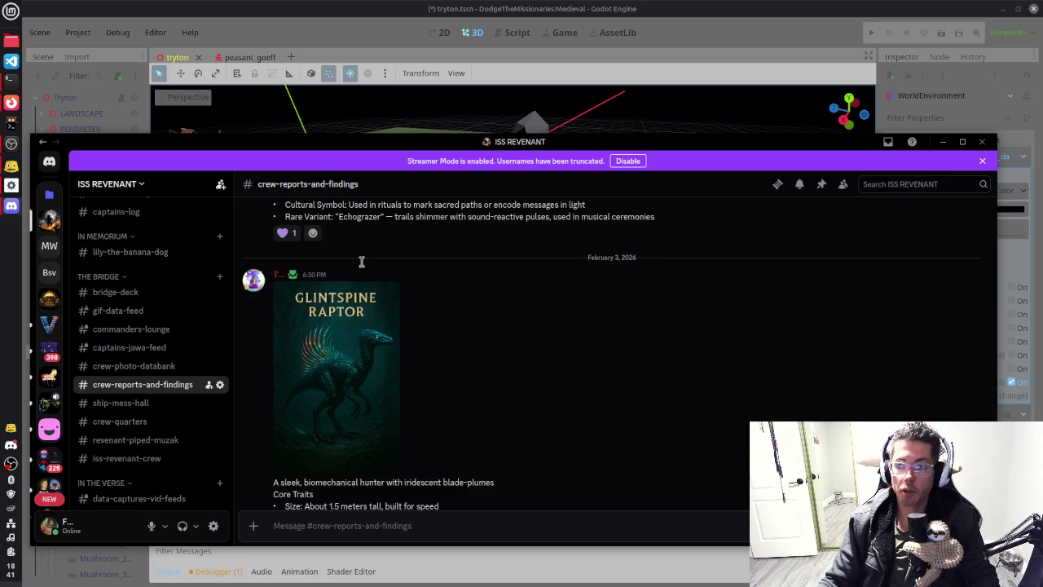
pyautogui.click(272, 525)
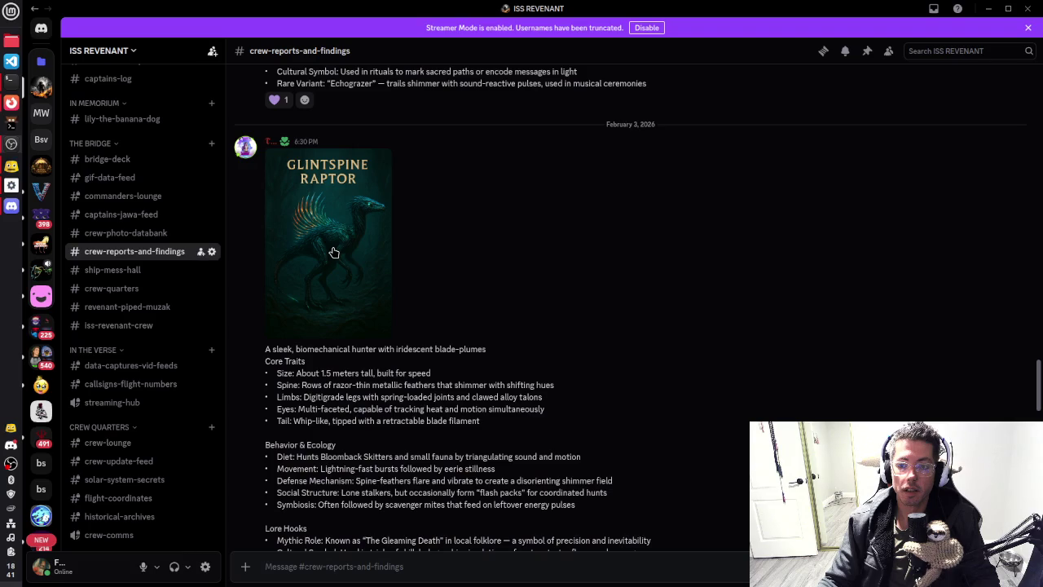
# Step: View the Glintspine Raptor image full size, then scroll through its write-up
pyautogui.click(333, 253)
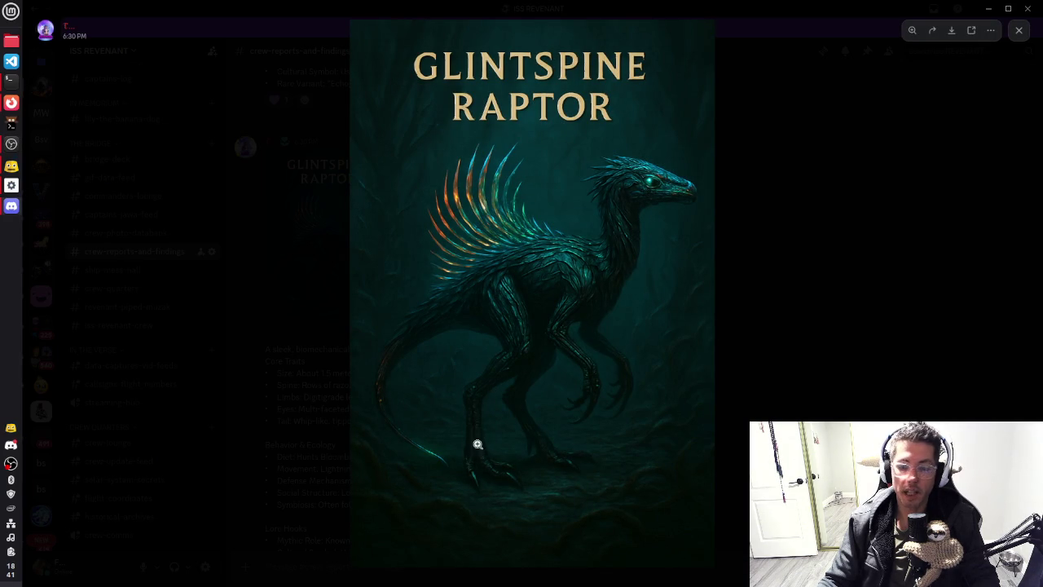
pyautogui.click(811, 258)
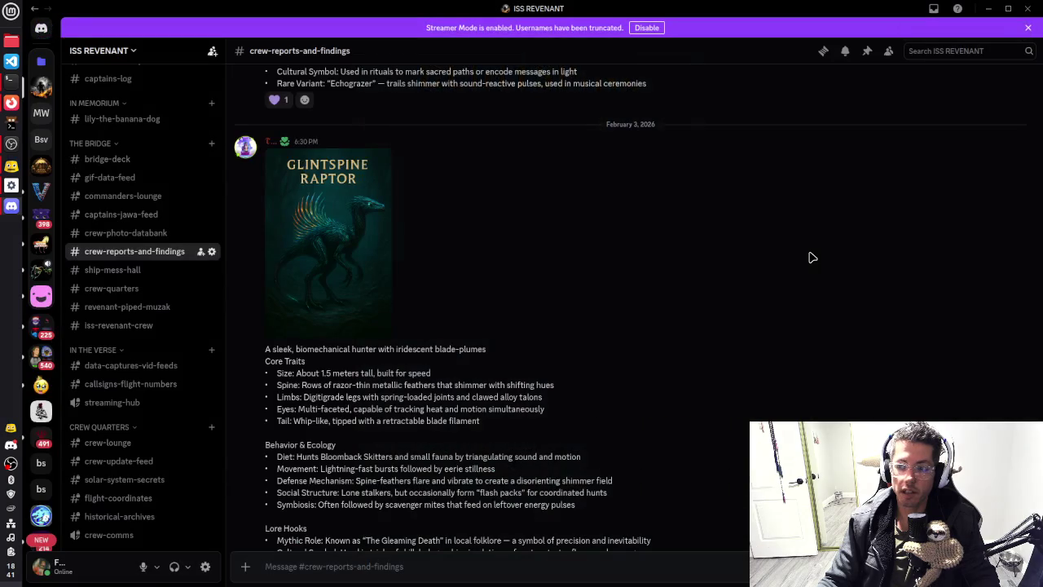
pyautogui.scroll(-3, 489, 328)
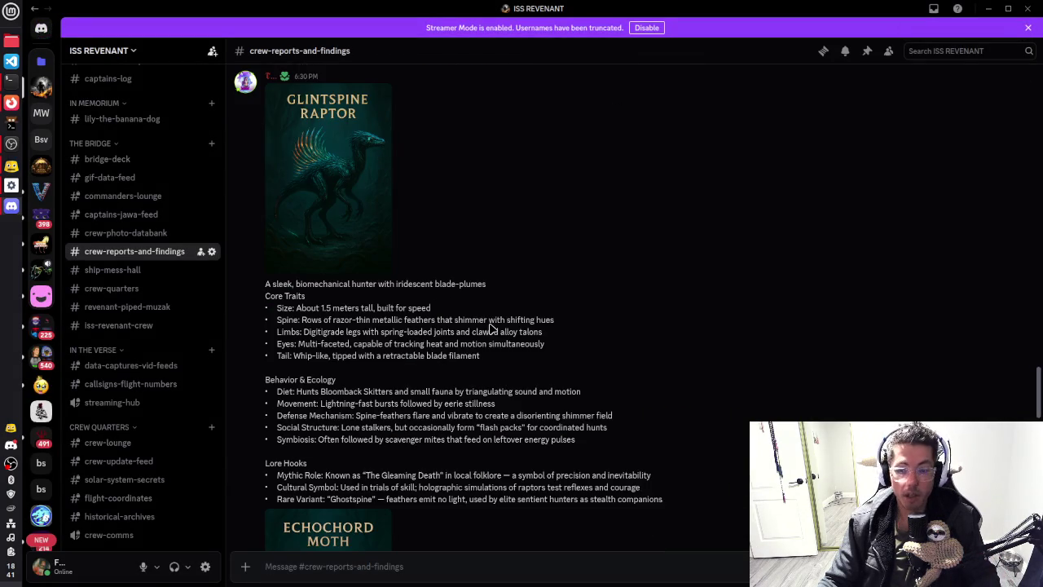
pyautogui.scroll(-4, 489, 335)
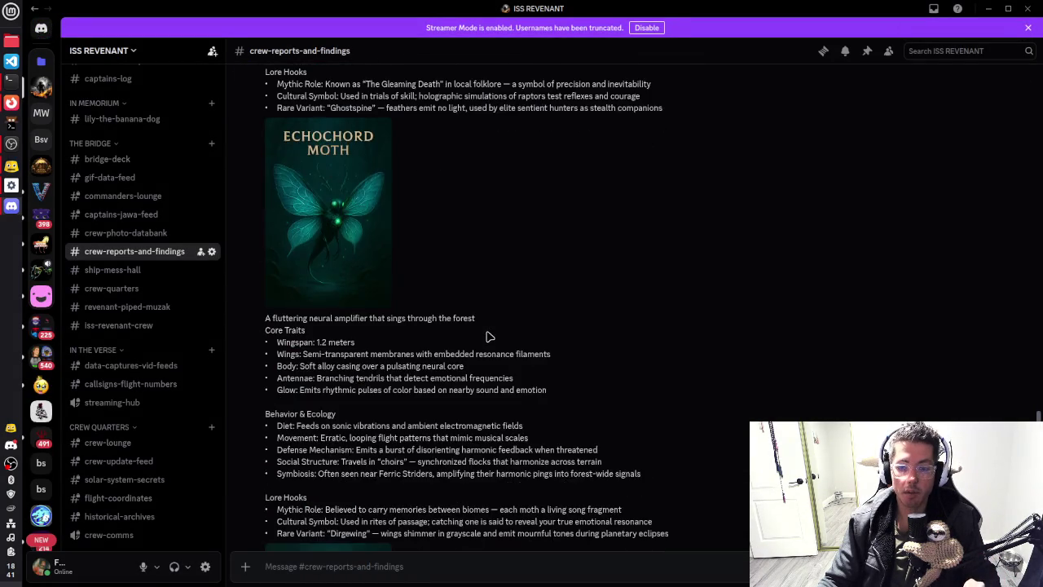
pyautogui.scroll(-4, 489, 337)
pyautogui.scroll(3, 489, 337)
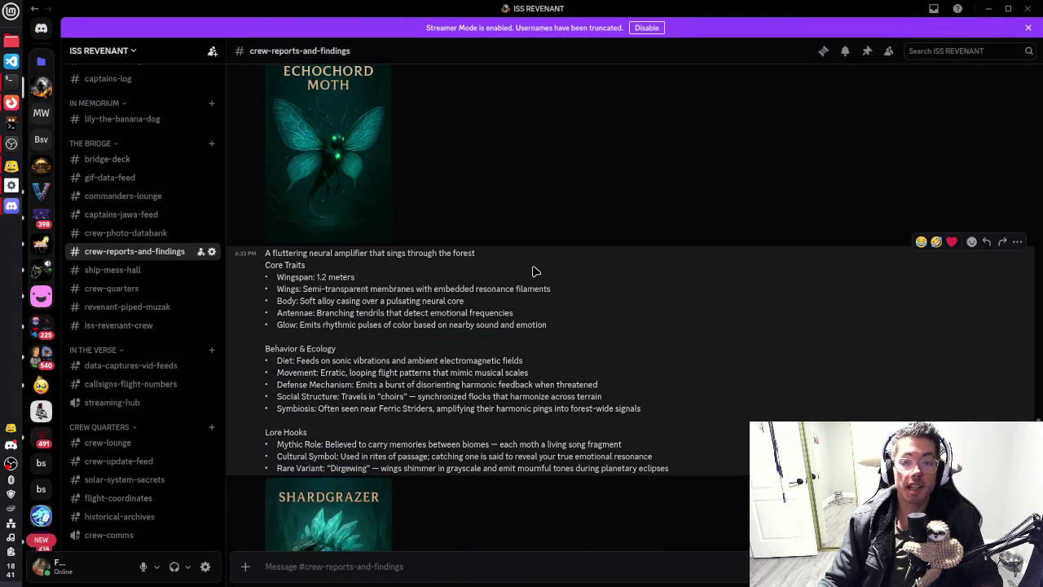
pyautogui.scroll(-4, 461, 370)
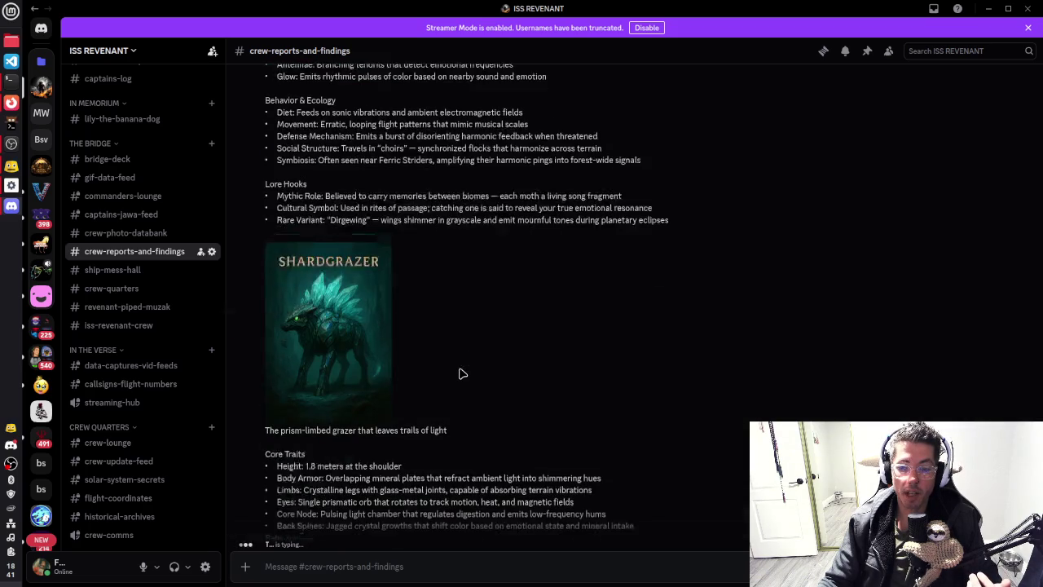
pyautogui.scroll(-2, 438, 368)
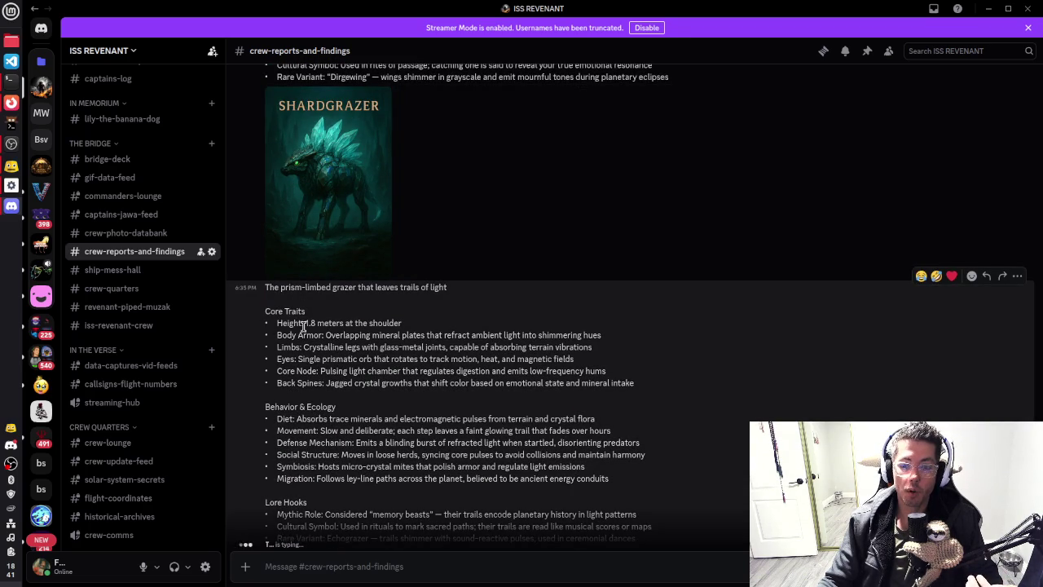
# Step: Highlight the raptor's Height, Limbs and Diet trait descriptions
pyautogui.moveTo(312, 322); pyautogui.dragTo(409, 329)
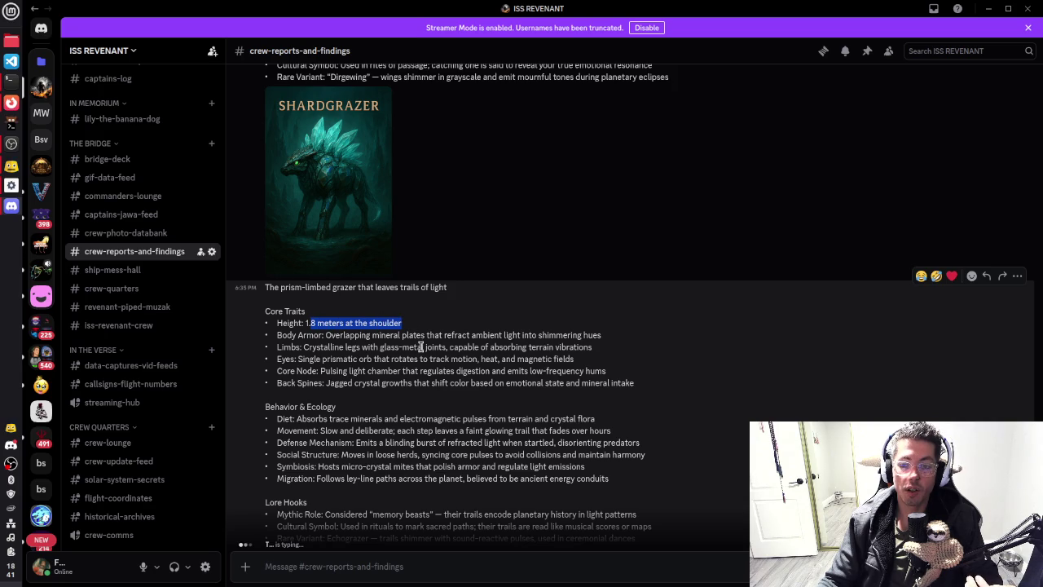
pyautogui.click(421, 347)
pyautogui.scroll(-3, 417, 351)
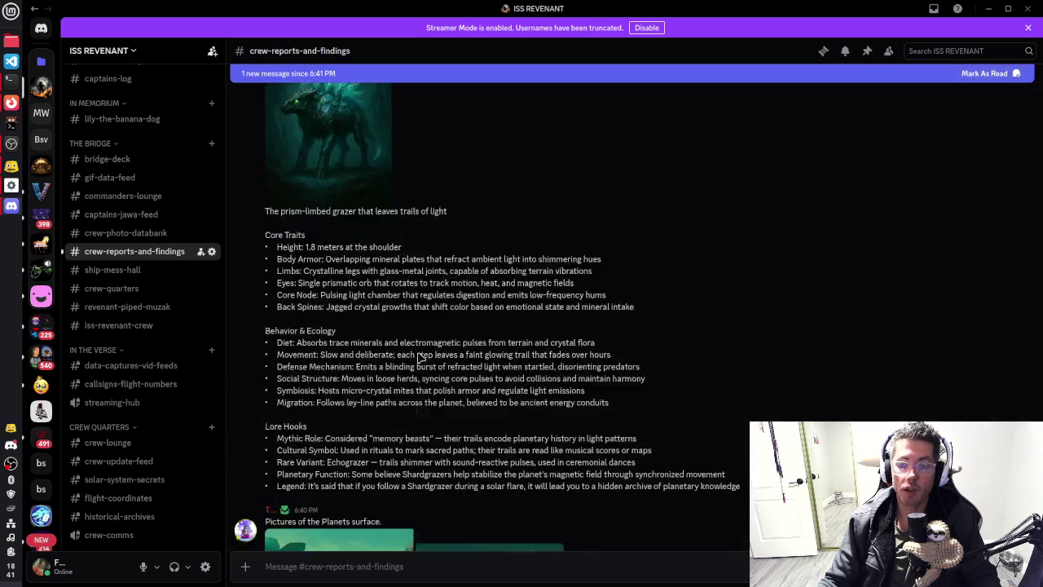
pyautogui.moveTo(295, 217); pyautogui.dragTo(601, 223)
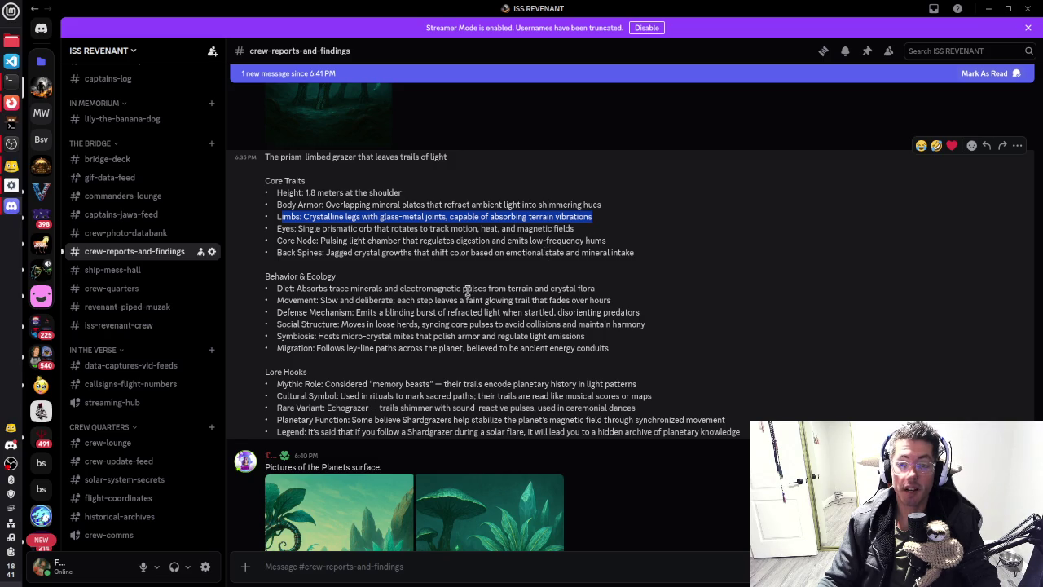
pyautogui.scroll(-2, 467, 292)
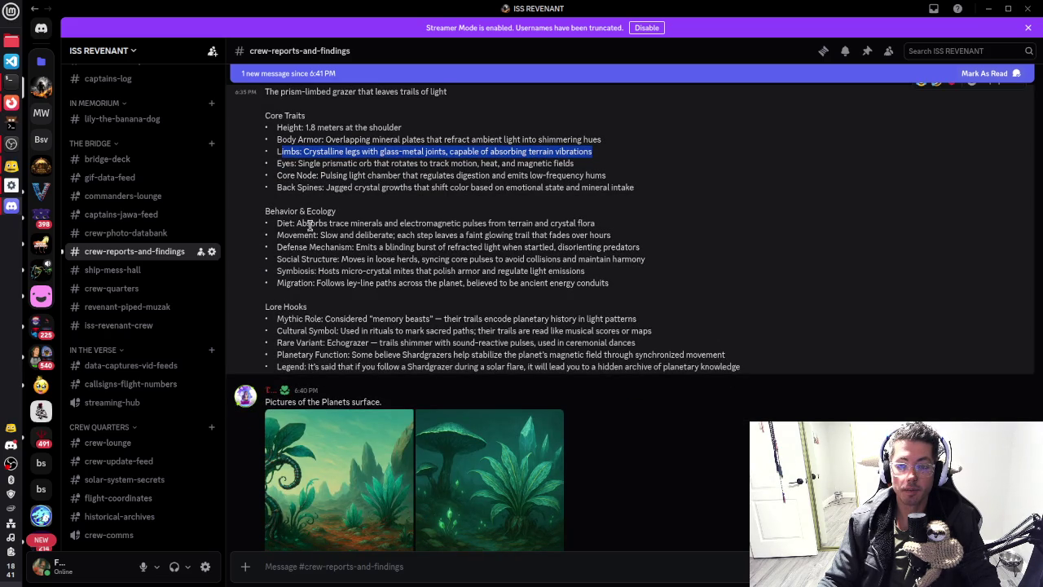
pyautogui.moveTo(296, 223); pyautogui.dragTo(593, 220)
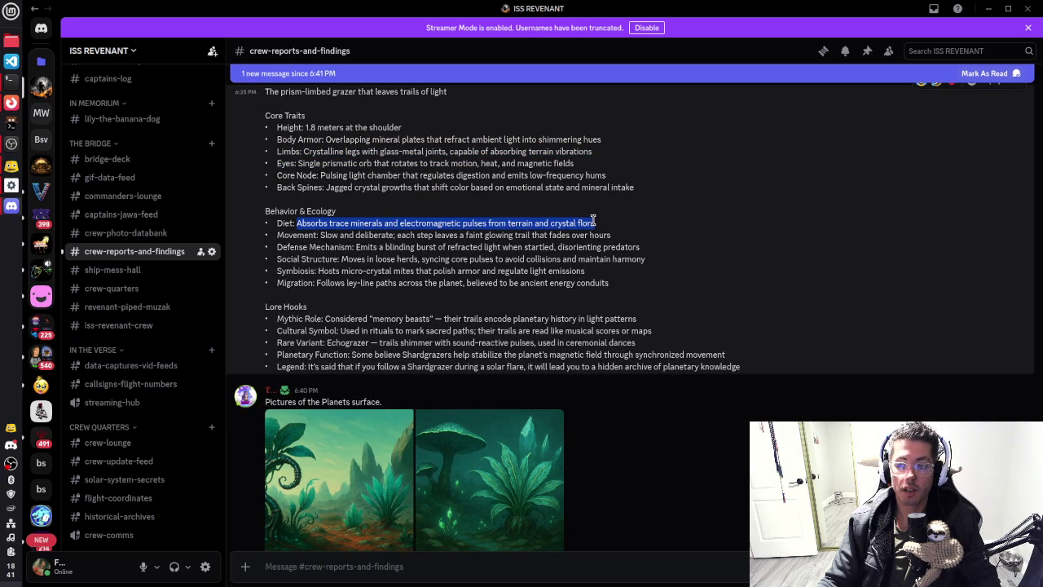
pyautogui.scroll(-7, 364, 207)
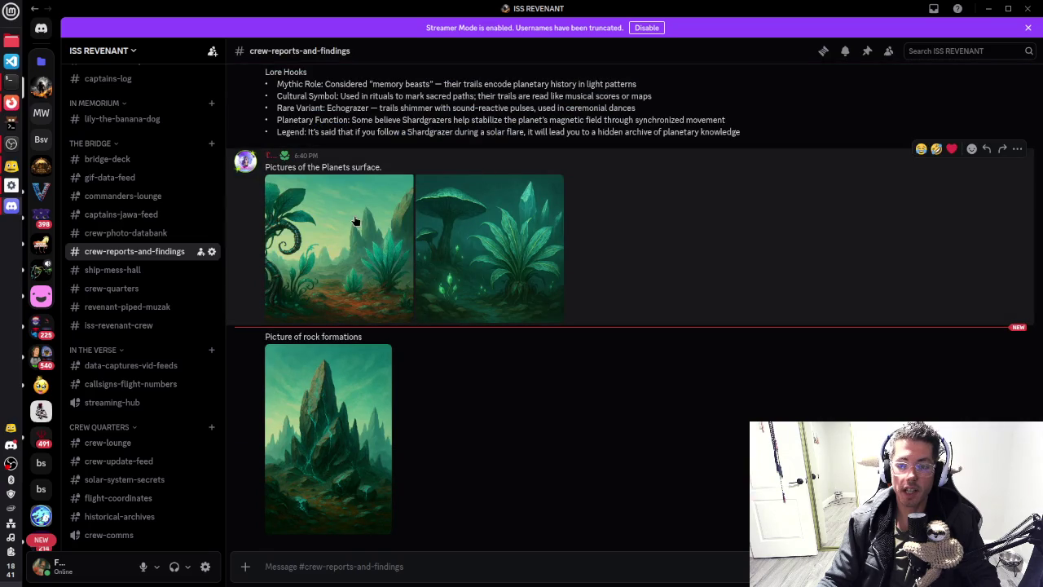
# Step: View the first planet-surface picture full size, then open a friend's direct messages from Home
pyautogui.click(353, 216)
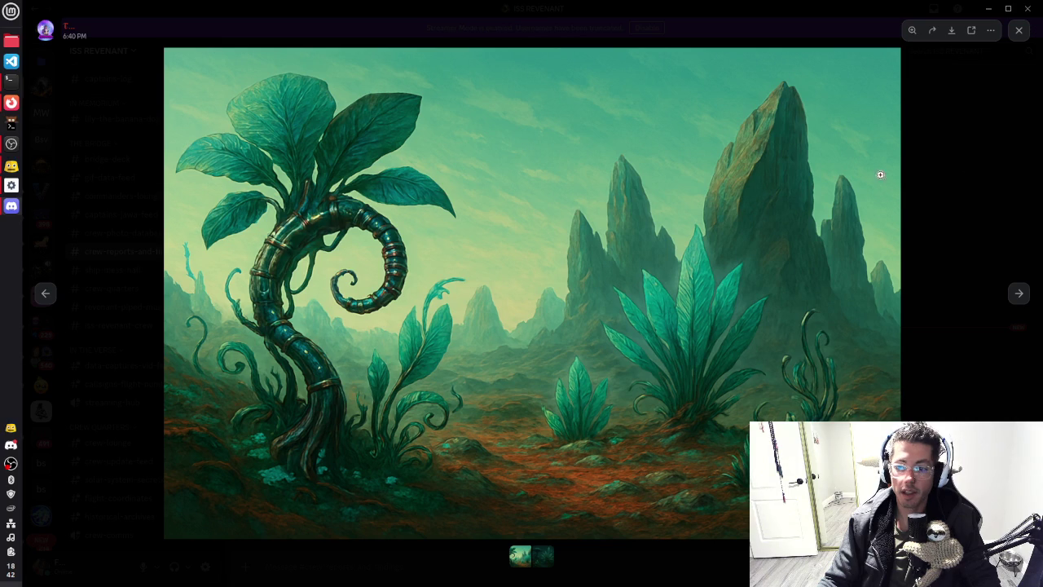
pyautogui.click(974, 162)
pyautogui.scroll(5, 117, 171)
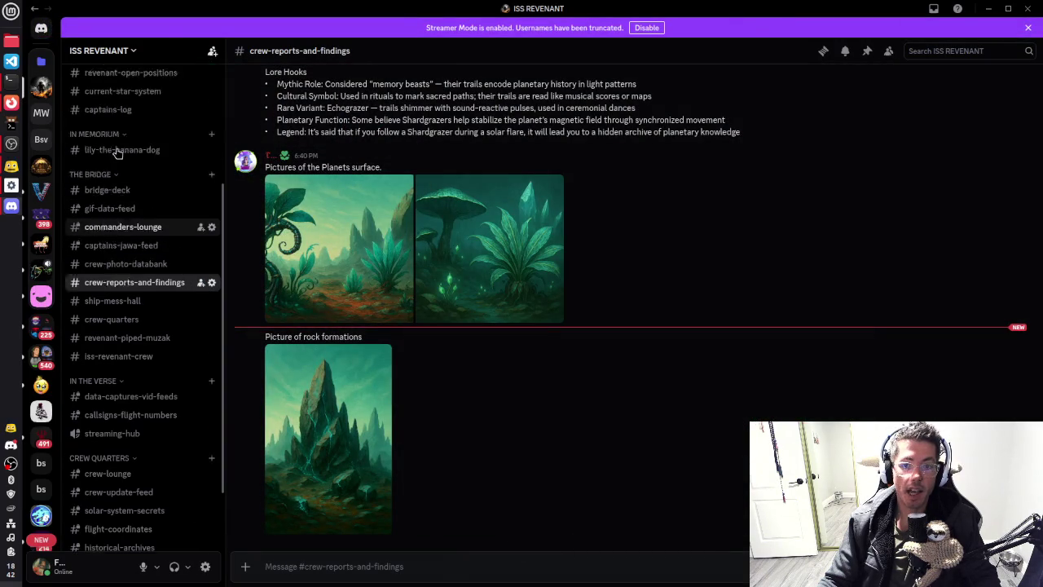
pyautogui.click(41, 27)
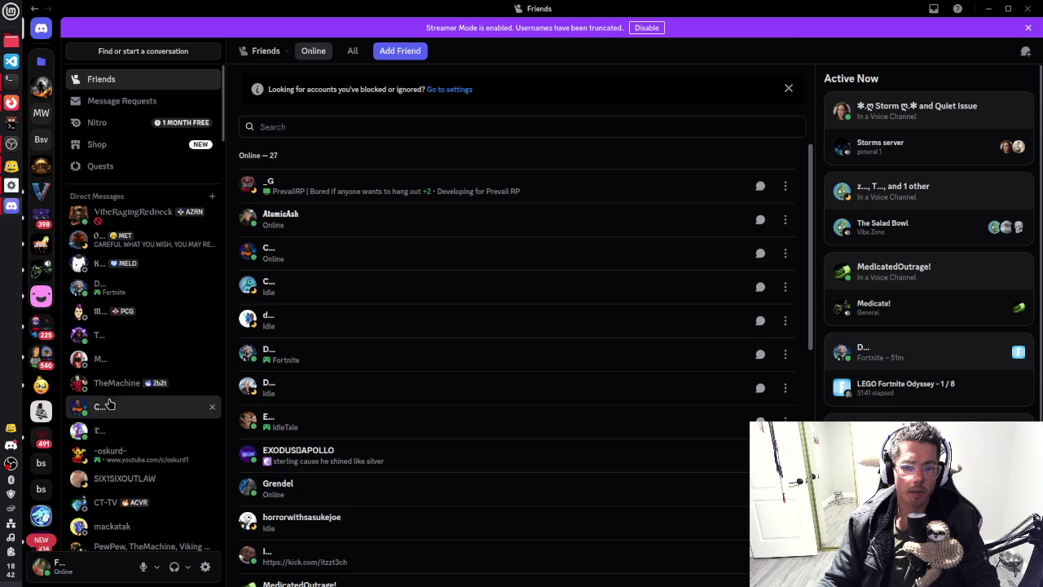
pyautogui.click(314, 268)
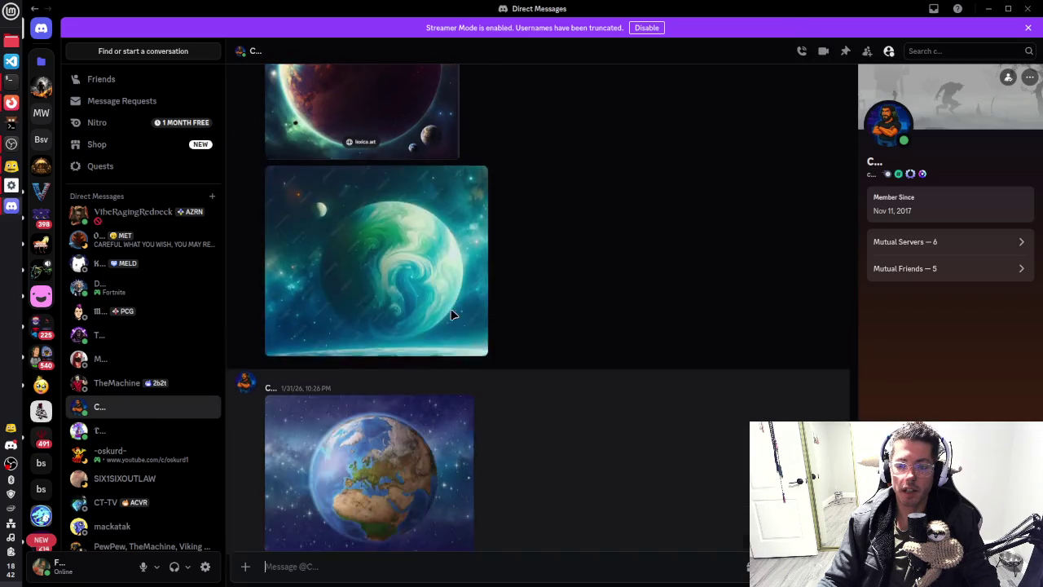
# Step: Zoom the green ringed-planet image in and out, then return to ISS REVENANT's crew-reports channel
pyautogui.scroll(6, 457, 313)
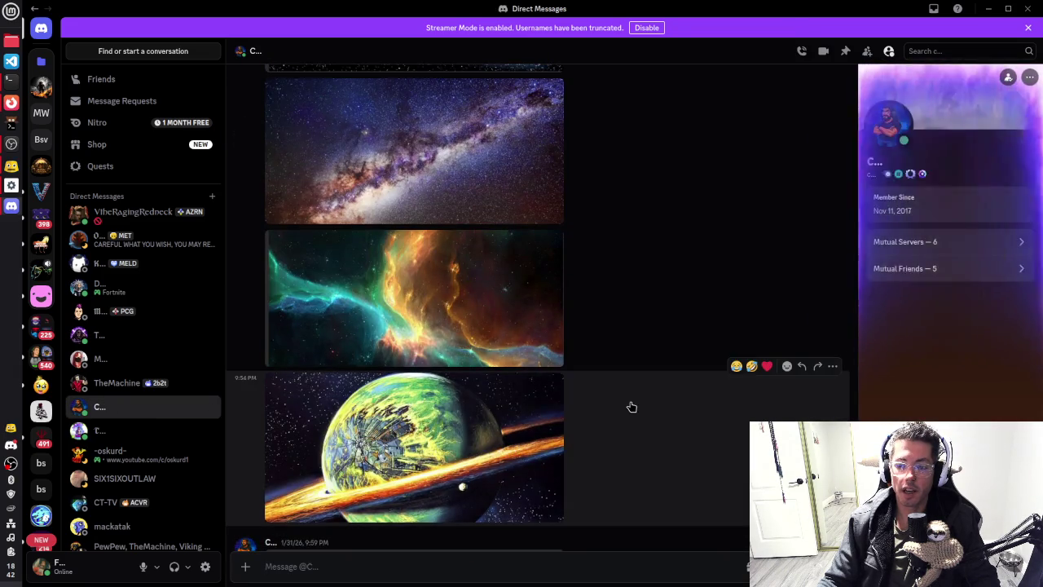
pyautogui.click(554, 408)
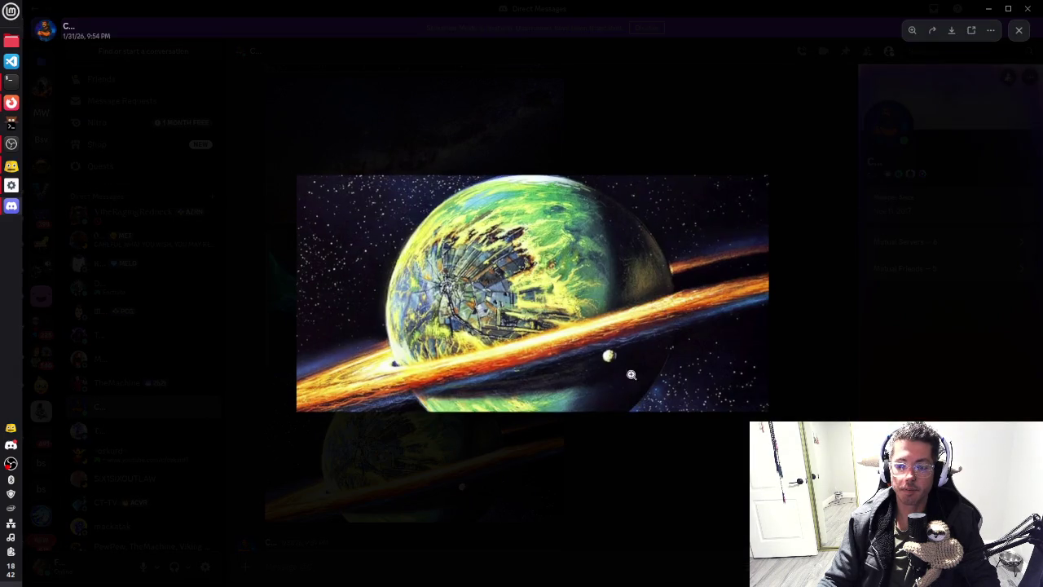
pyautogui.click(538, 300)
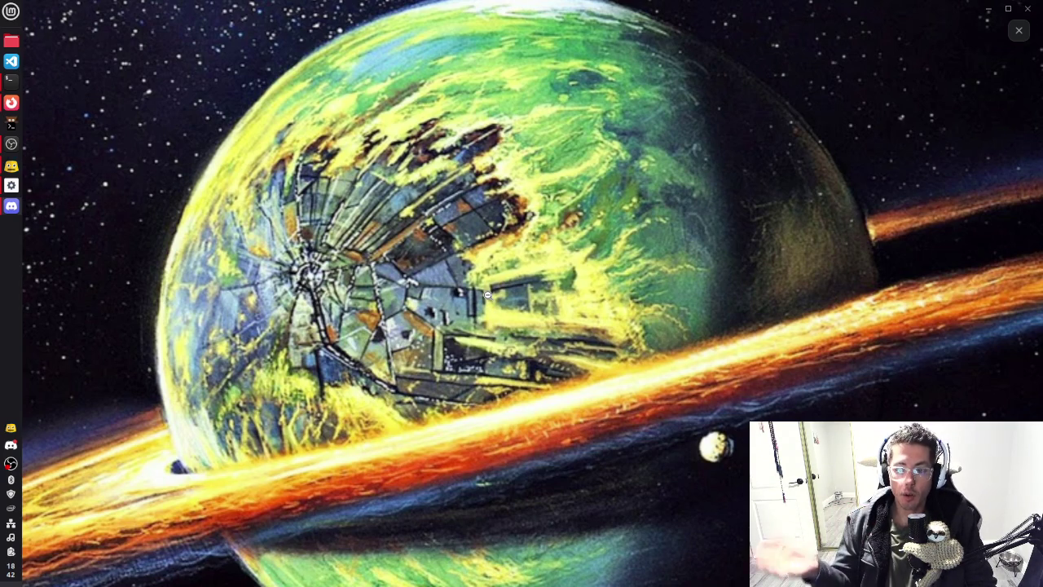
pyautogui.click(385, 206)
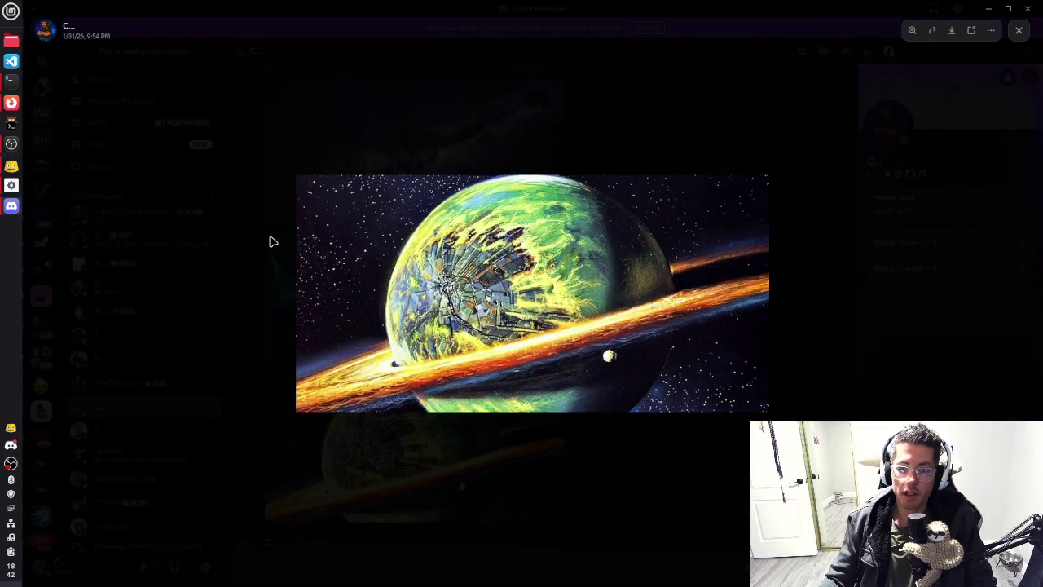
pyautogui.click(272, 241)
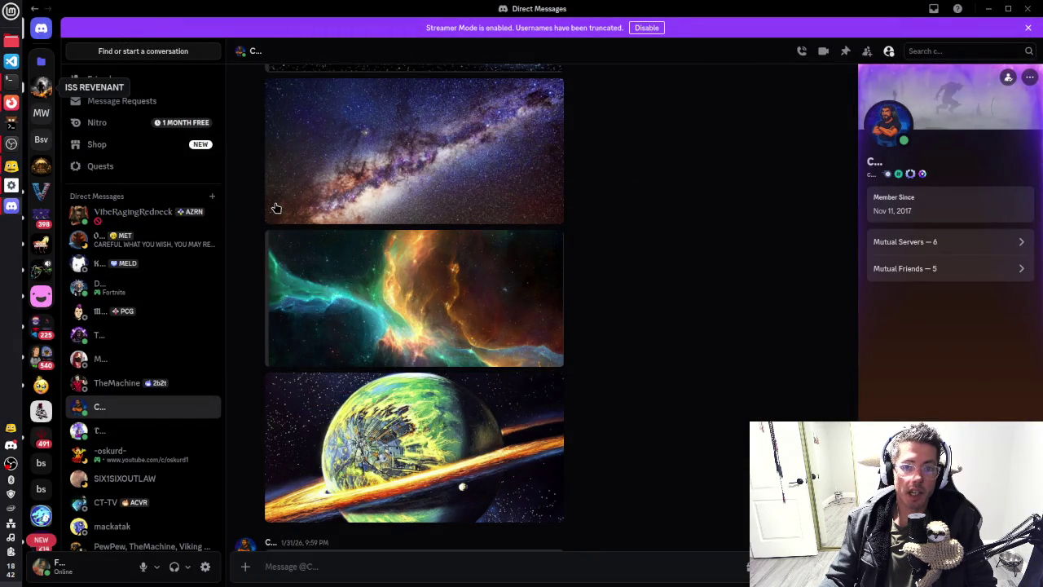
pyautogui.click(43, 90)
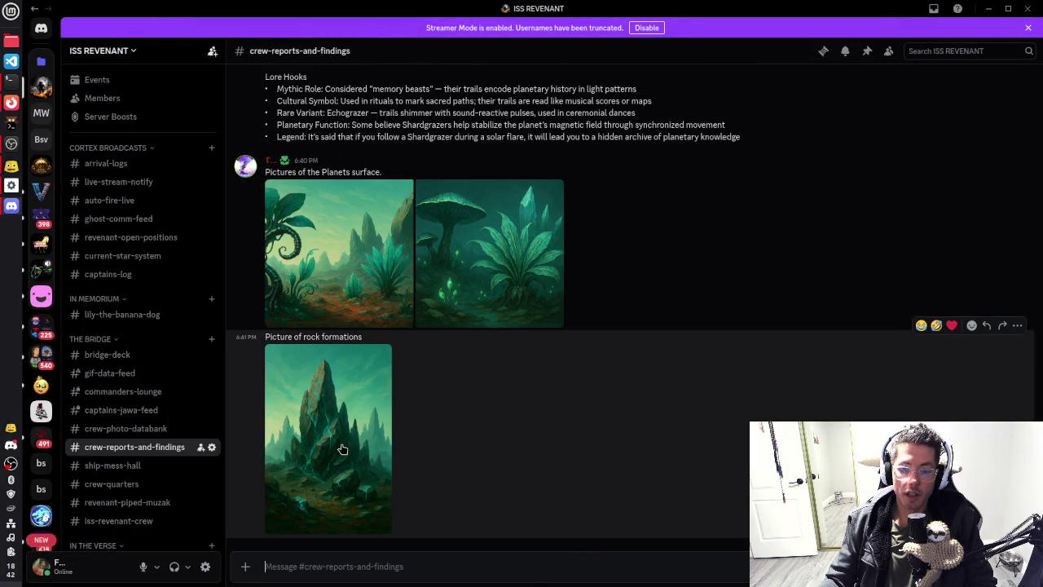
pyautogui.click(346, 449)
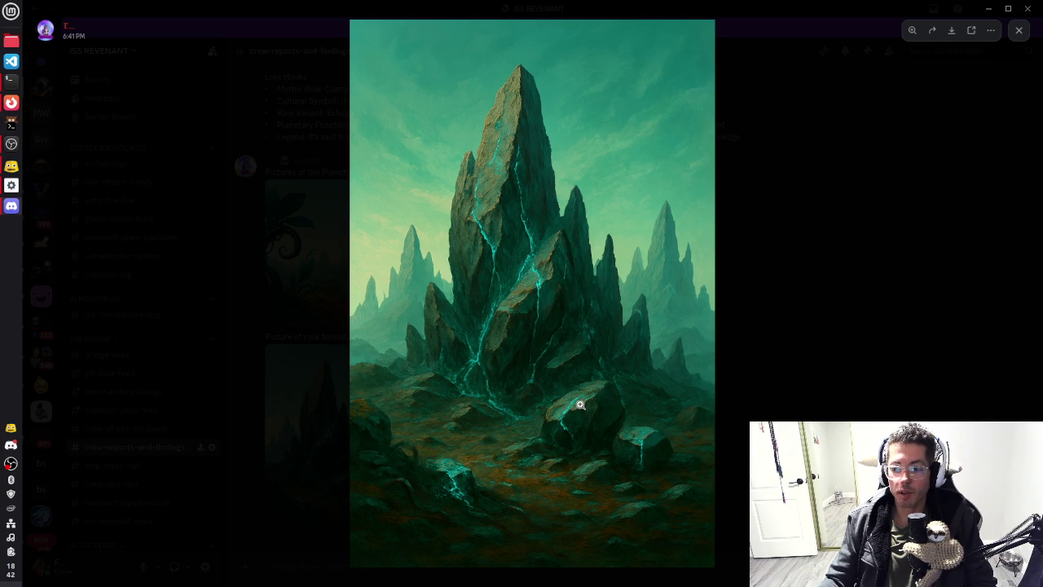
# Step: View the mushroom surface image and the Echochord Moth image full size
pyautogui.click(795, 338)
pyautogui.click(495, 278)
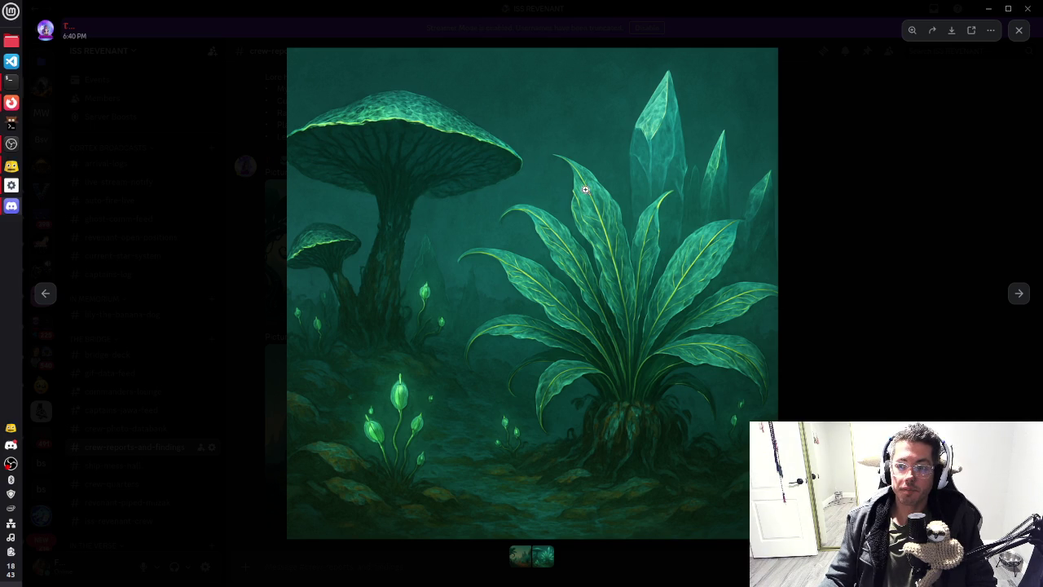
pyautogui.click(834, 226)
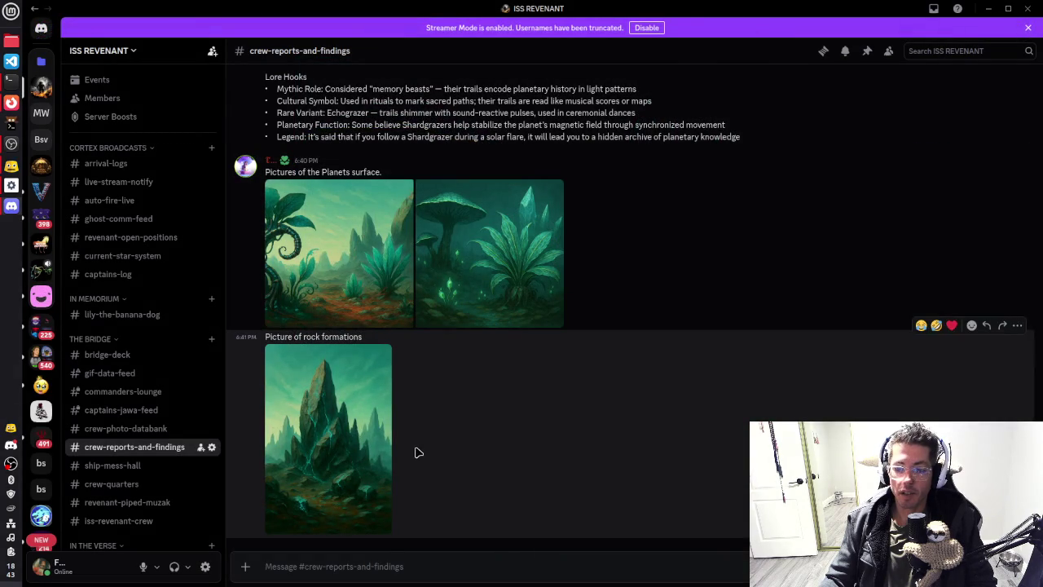
pyautogui.scroll(2, 475, 363)
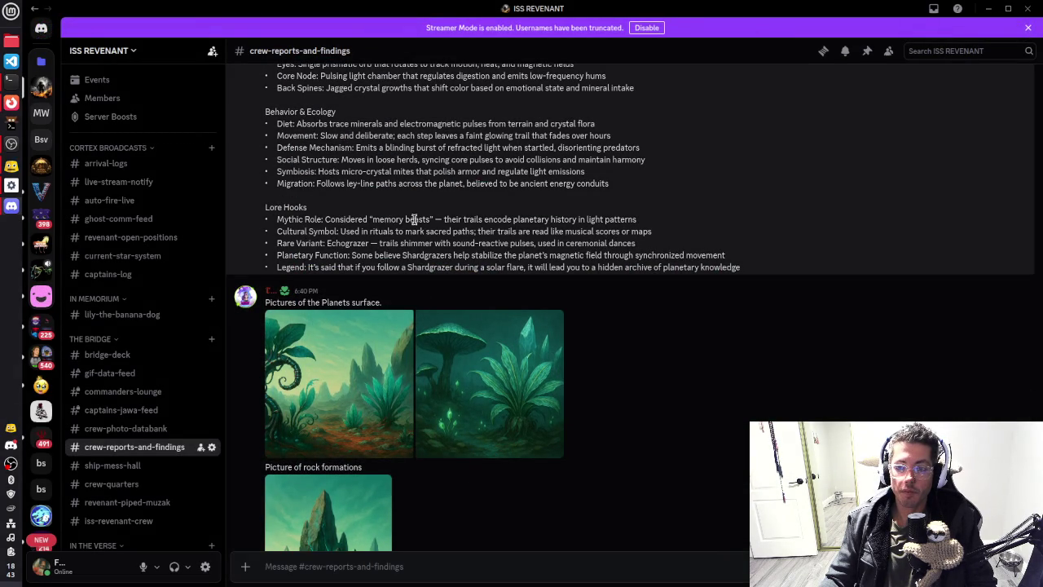
pyautogui.scroll(10, 446, 219)
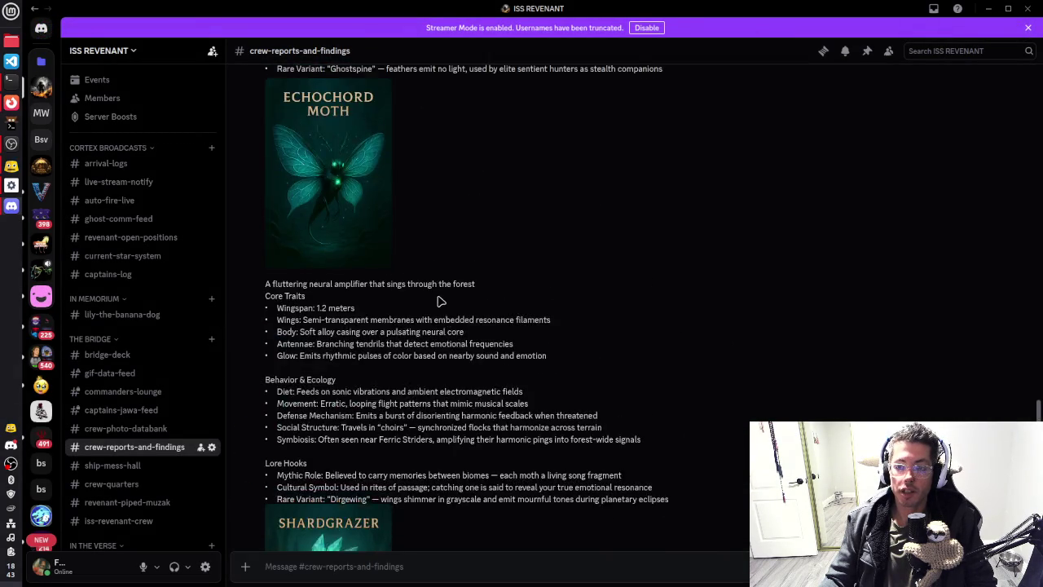
pyautogui.scroll(3, 440, 301)
pyautogui.click(342, 373)
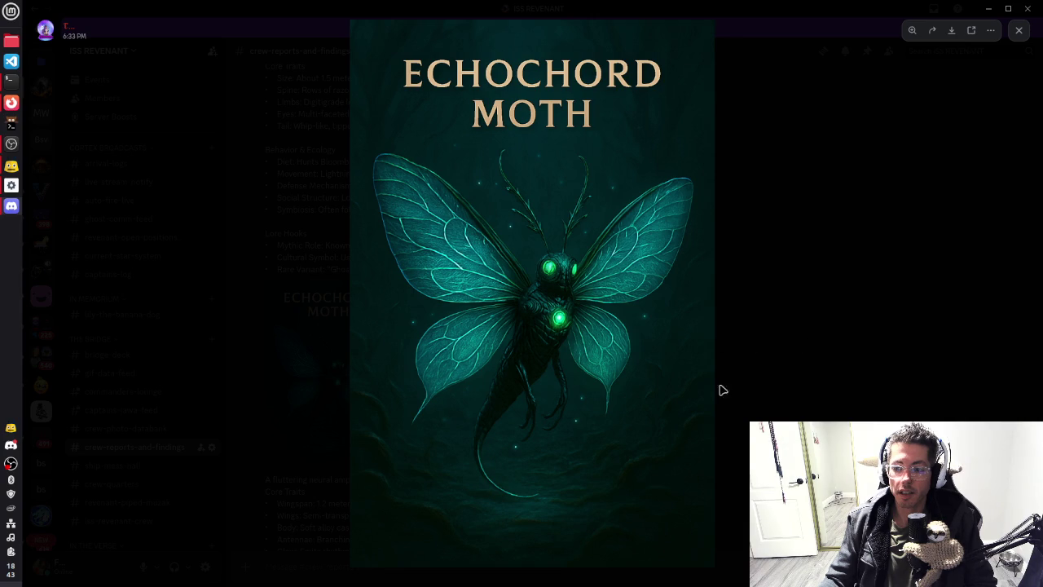
pyautogui.click(786, 350)
# Step: Highlight the moth's 1.2 meters wingspan, body description and Ferric Strider symbiosis note
pyautogui.moveTo(300, 503); pyautogui.dragTo(356, 505)
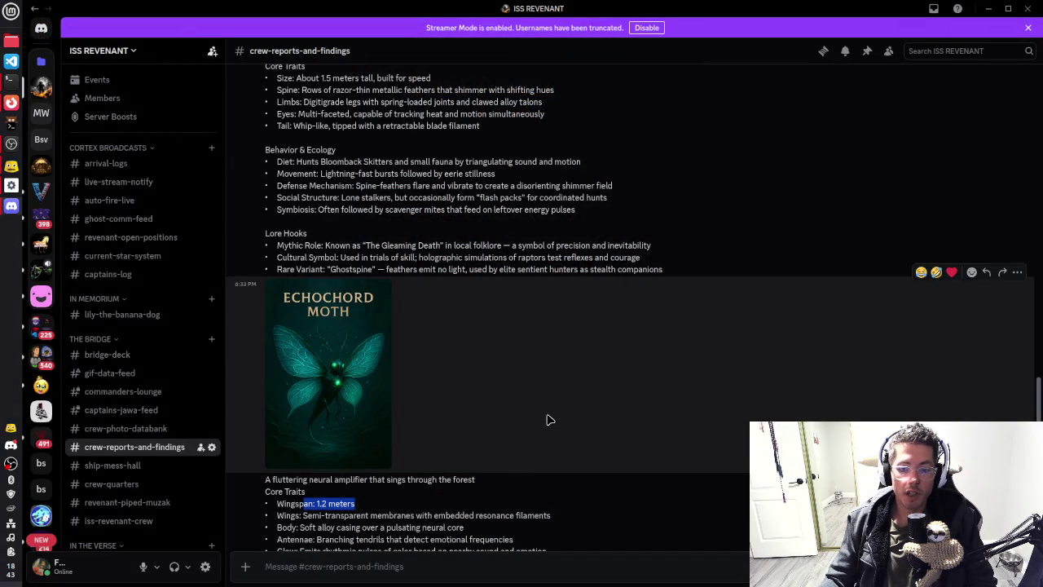
pyautogui.scroll(-3, 550, 419)
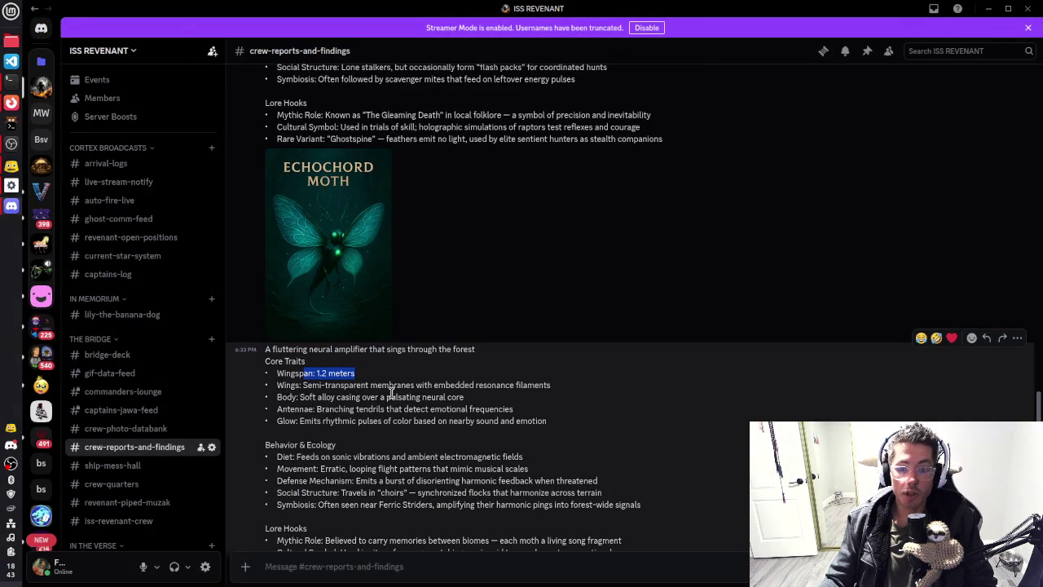
pyautogui.click(301, 391)
pyautogui.moveTo(300, 396); pyautogui.dragTo(492, 401)
pyautogui.click(515, 446)
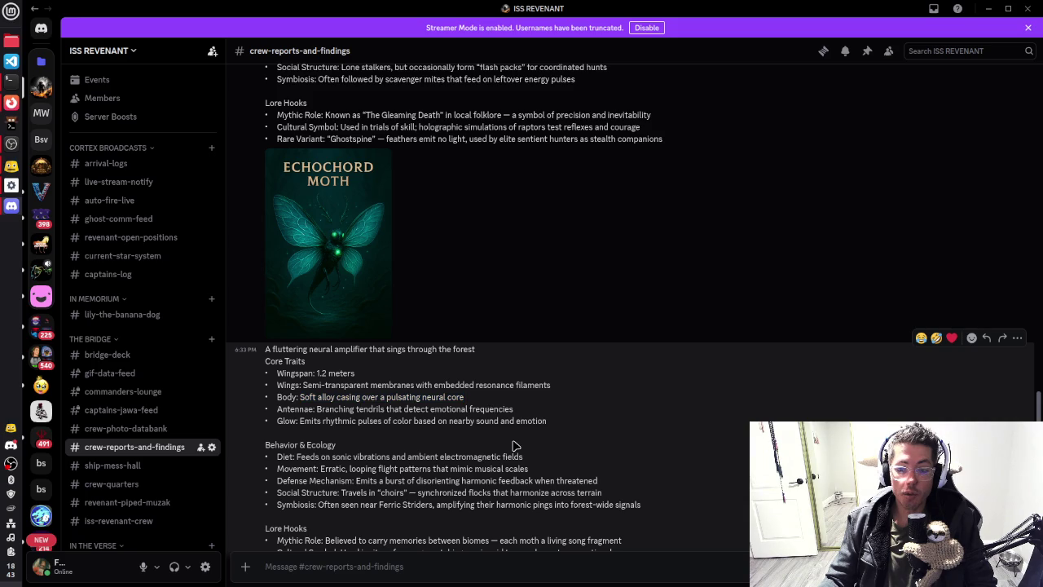
pyautogui.scroll(-2, 470, 396)
pyautogui.moveTo(295, 393)
pyautogui.mouseDown()
pyautogui.moveTo(430, 393)
pyautogui.moveTo(527, 416)
pyautogui.moveTo(538, 439)
pyautogui.mouseUp()
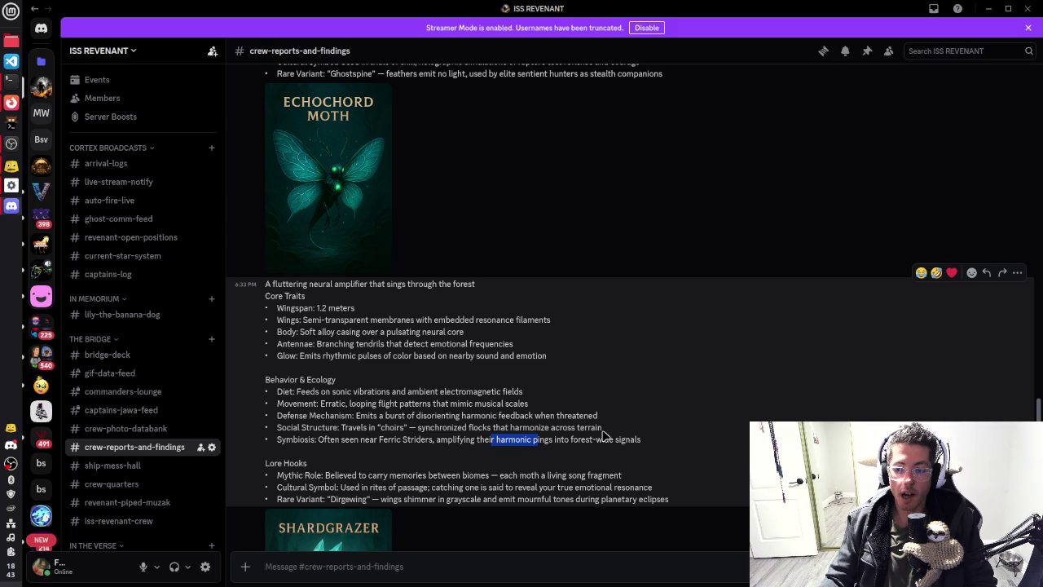
pyautogui.moveTo(319, 439); pyautogui.dragTo(426, 441)
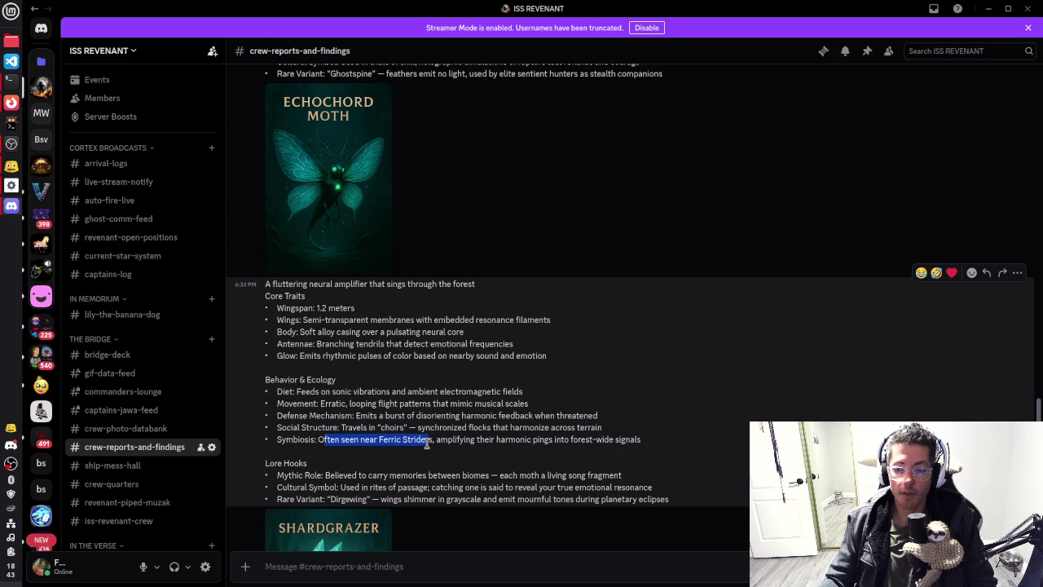
pyautogui.scroll(15, 470, 391)
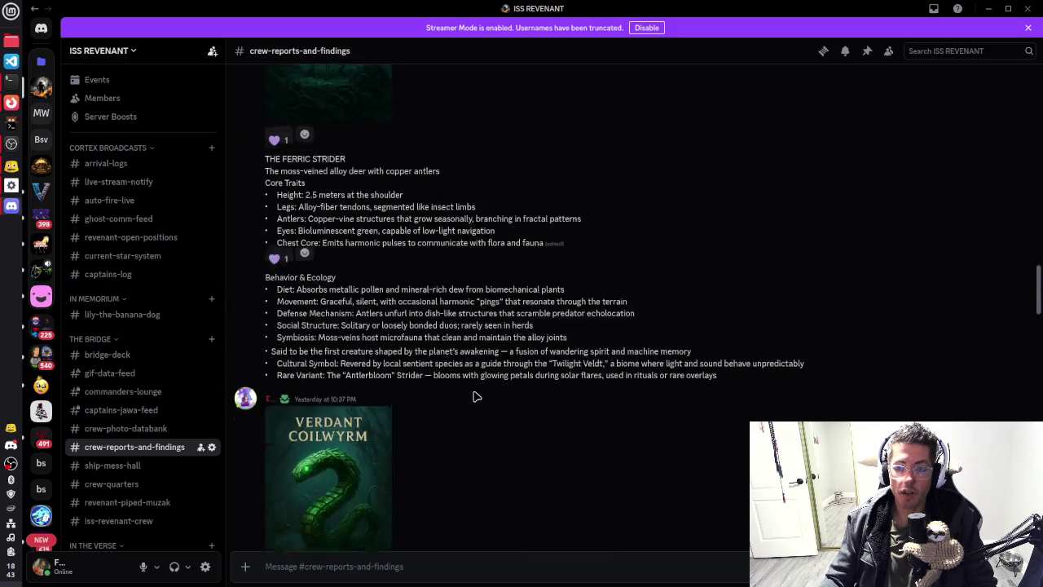
# Step: View the Ferric Strider image full size, then scroll down to the rock formations post
pyautogui.click(367, 371)
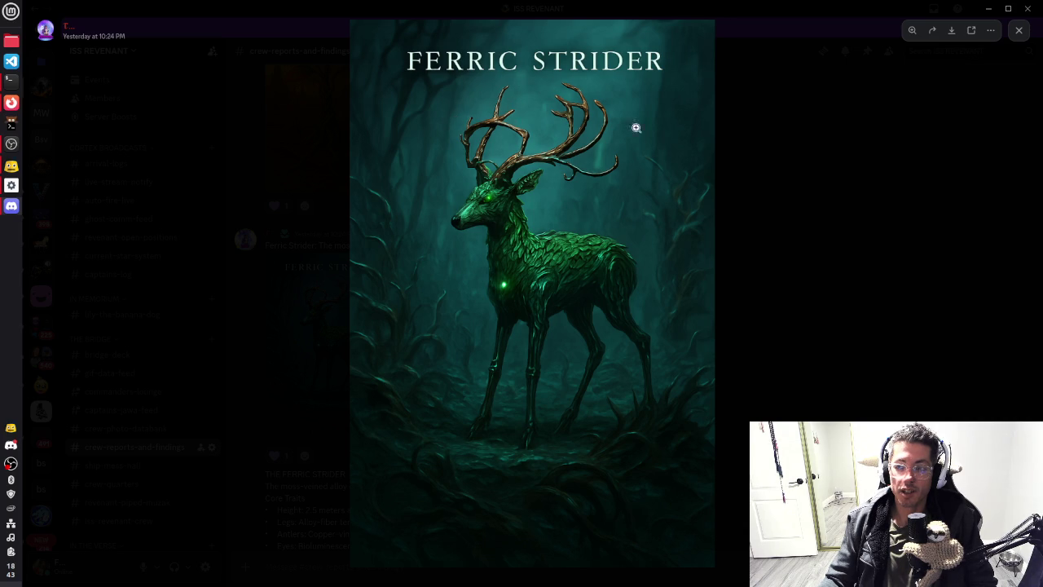
pyautogui.click(800, 271)
pyautogui.scroll(-10, 582, 326)
pyautogui.scroll(-5, 546, 334)
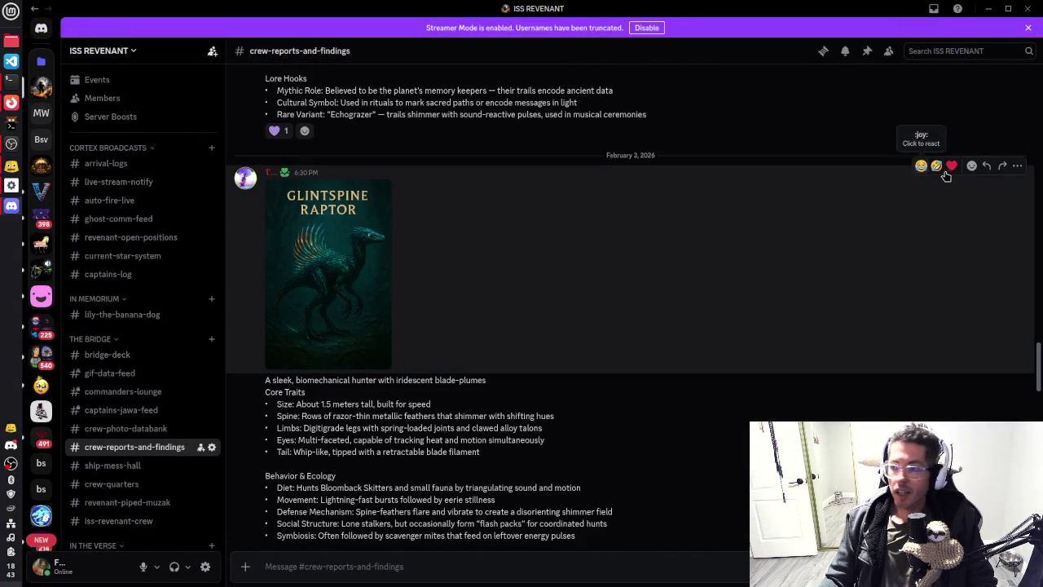
pyautogui.scroll(-6, 805, 263)
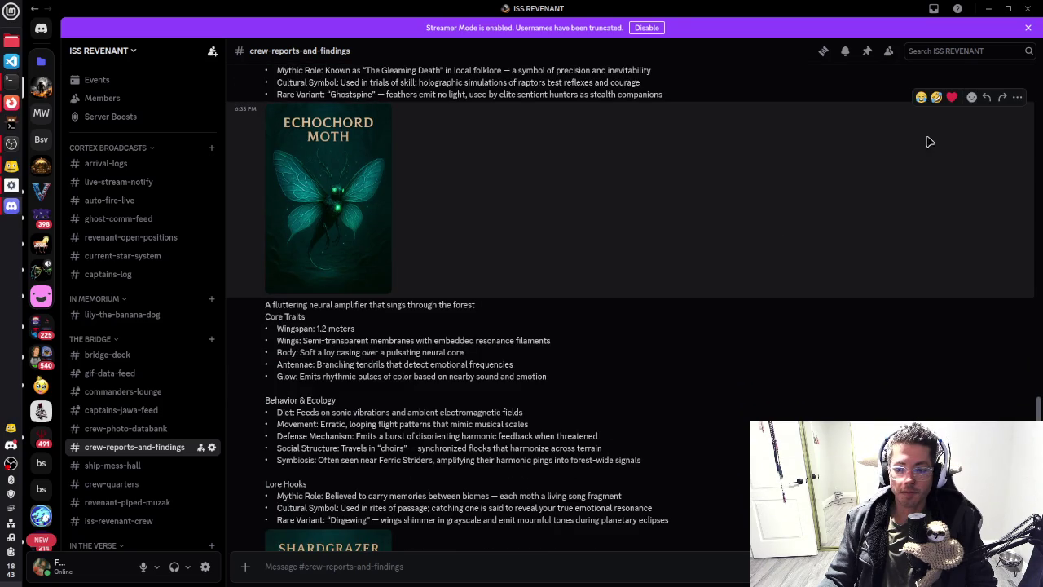
pyautogui.scroll(-5, 524, 341)
pyautogui.scroll(-3, 522, 344)
pyautogui.scroll(-10, 595, 334)
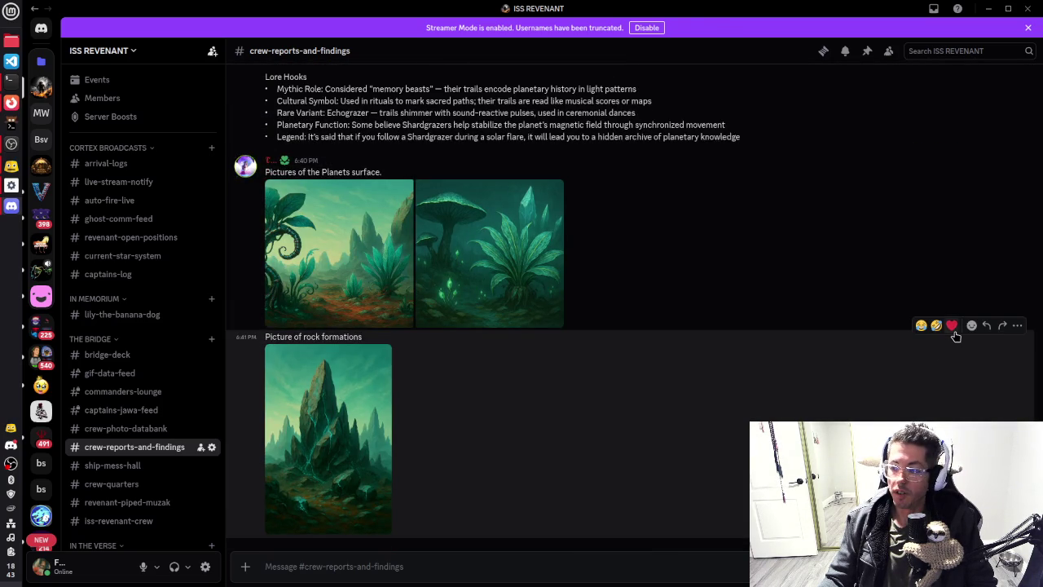
# Step: Heart-react the rock formations and Planets surface posts, then minimize Discord
pyautogui.click(951, 332)
pyautogui.click(952, 132)
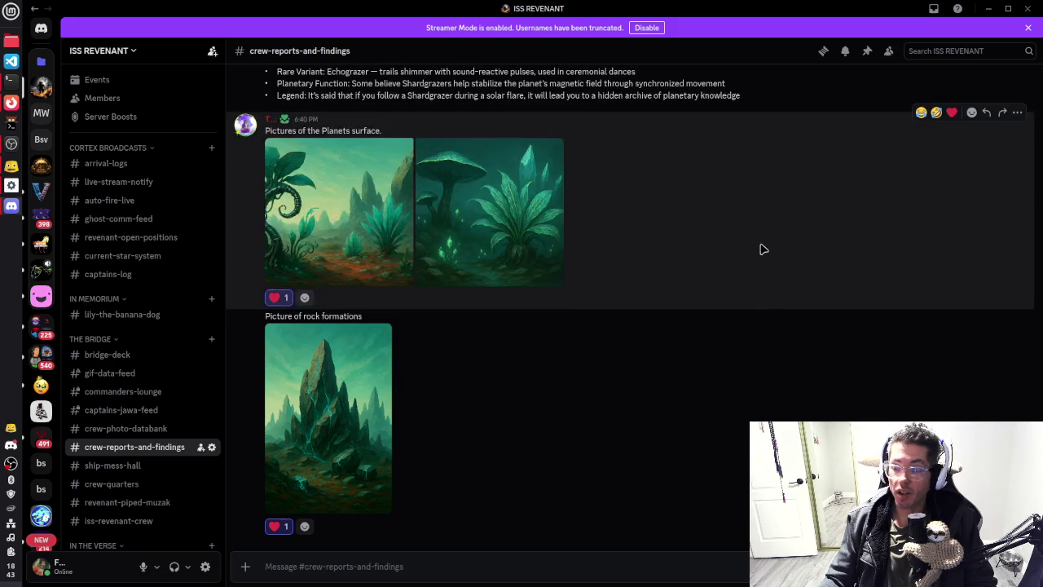
pyautogui.scroll(3, 486, 377)
pyautogui.scroll(-3, 587, 440)
pyautogui.scroll(13, 577, 420)
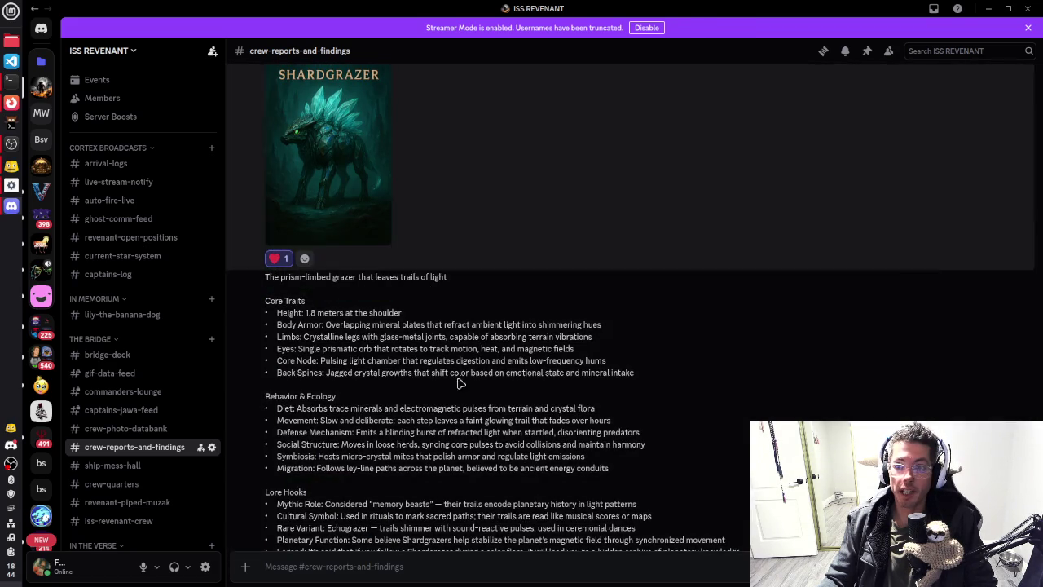
pyautogui.click(988, 8)
# Step: Orbit in close over the tryton village and select the metal fire pit beside the path
pyautogui.scroll(-3, 548, 273)
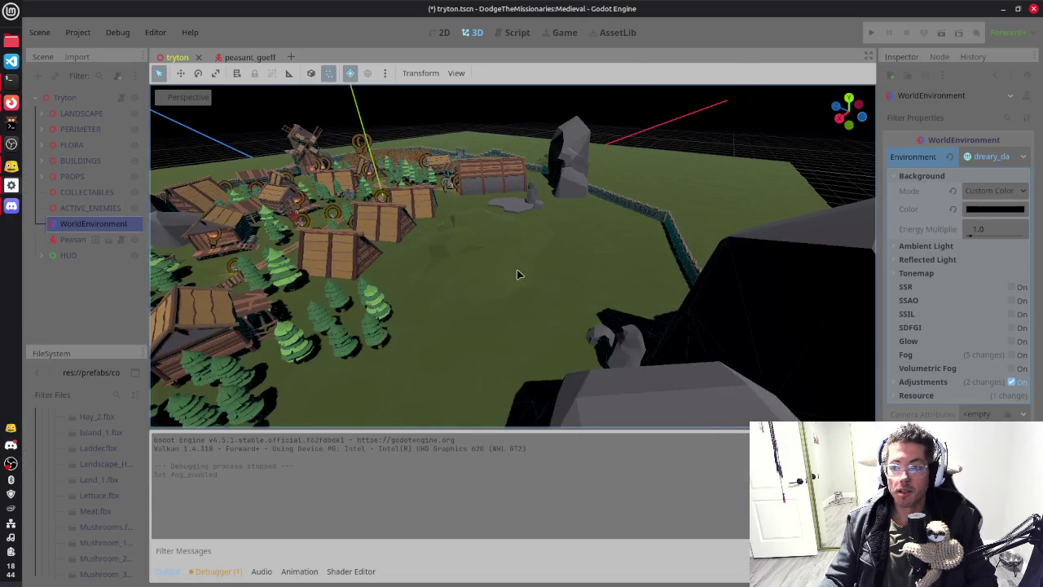
pyautogui.hscroll(-5, 573, 289)
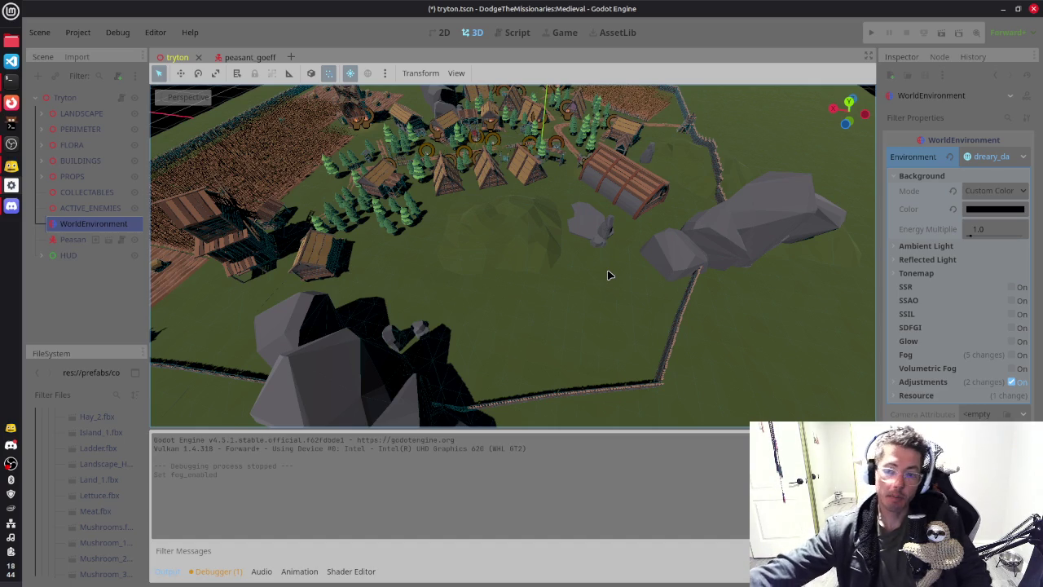
pyautogui.moveTo(708, 308)
pyautogui.mouseDown()
pyautogui.moveTo(454, 307)
pyautogui.moveTo(466, 280)
pyautogui.moveTo(494, 261)
pyautogui.moveTo(456, 240)
pyautogui.mouseUp()
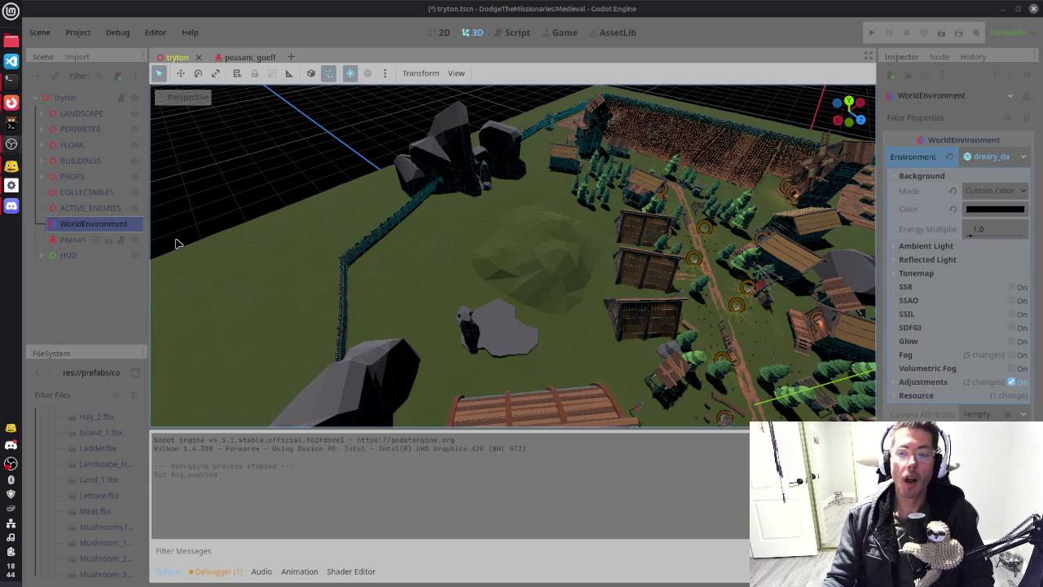
pyautogui.moveTo(677, 299); pyautogui.dragTo(533, 293)
pyautogui.moveTo(453, 310)
pyautogui.mouseDown()
pyautogui.moveTo(568, 326)
pyautogui.moveTo(509, 318)
pyautogui.mouseUp()
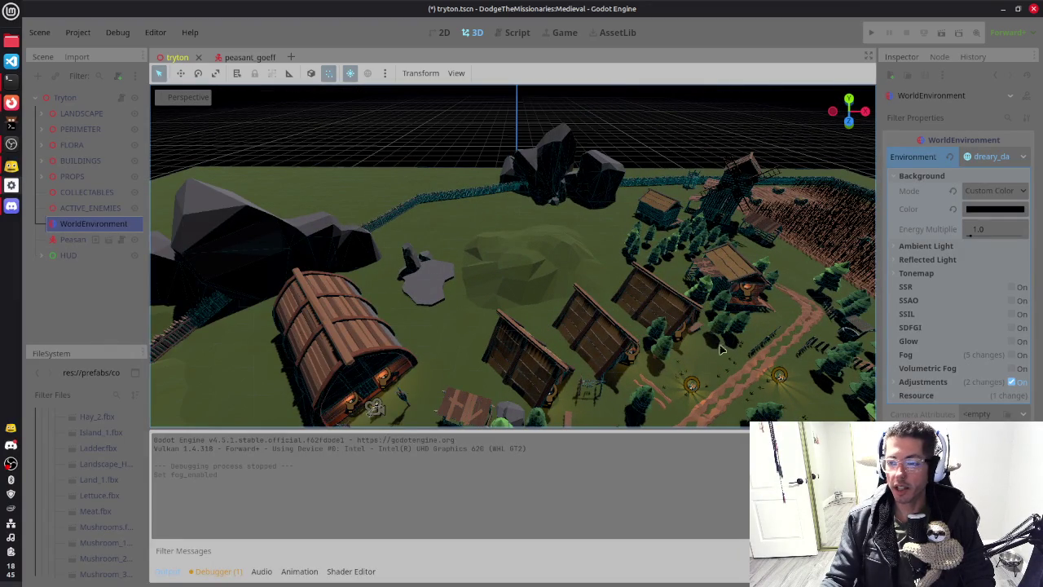
pyautogui.hscroll(5, 627, 362)
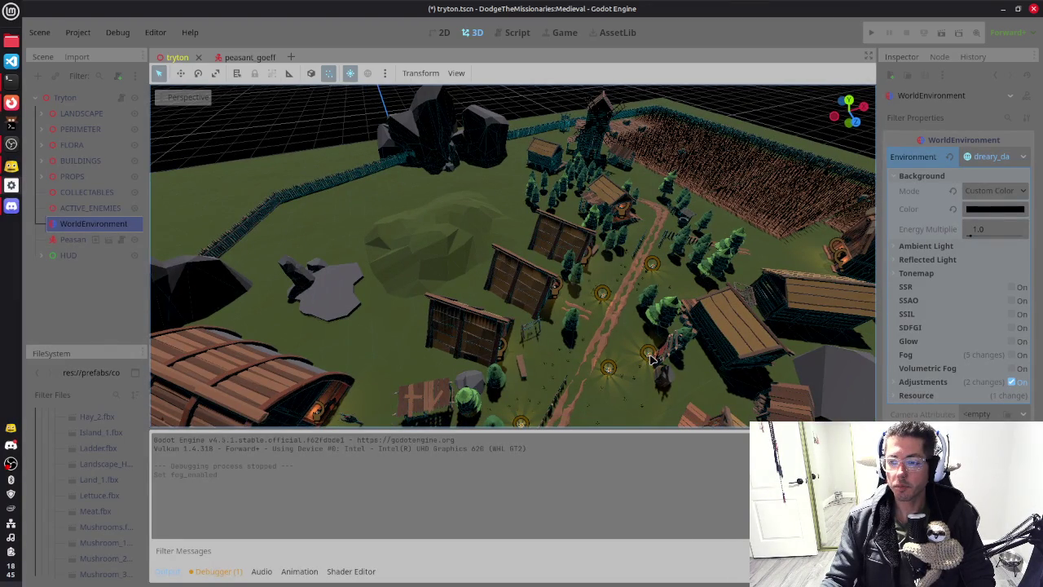
pyautogui.click(650, 359)
# Step: Duplicate MetalFirepit5 together with the TreeFlag banner
pyautogui.press('f')
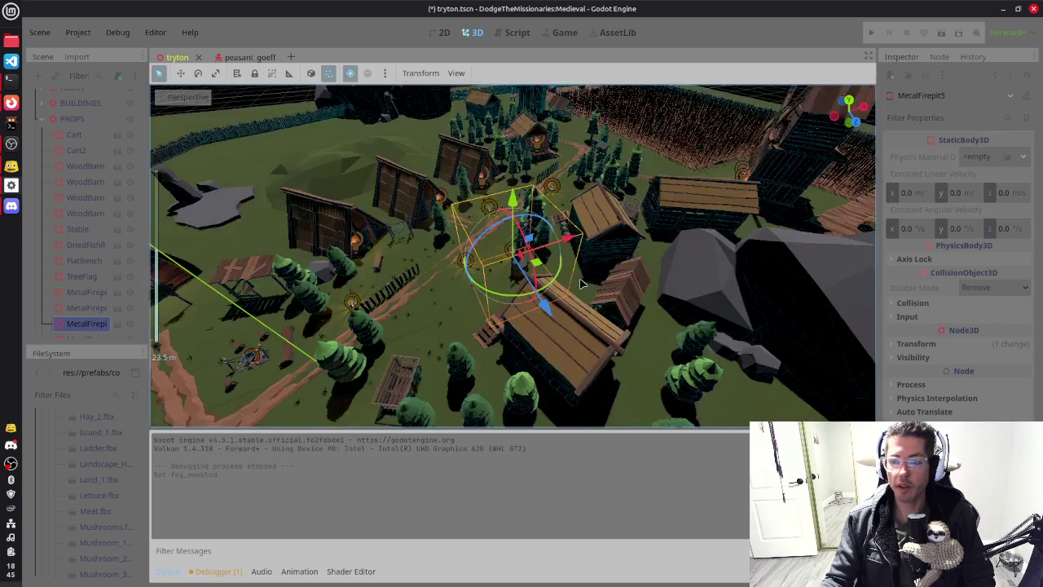
pyautogui.scroll(5, 675, 252)
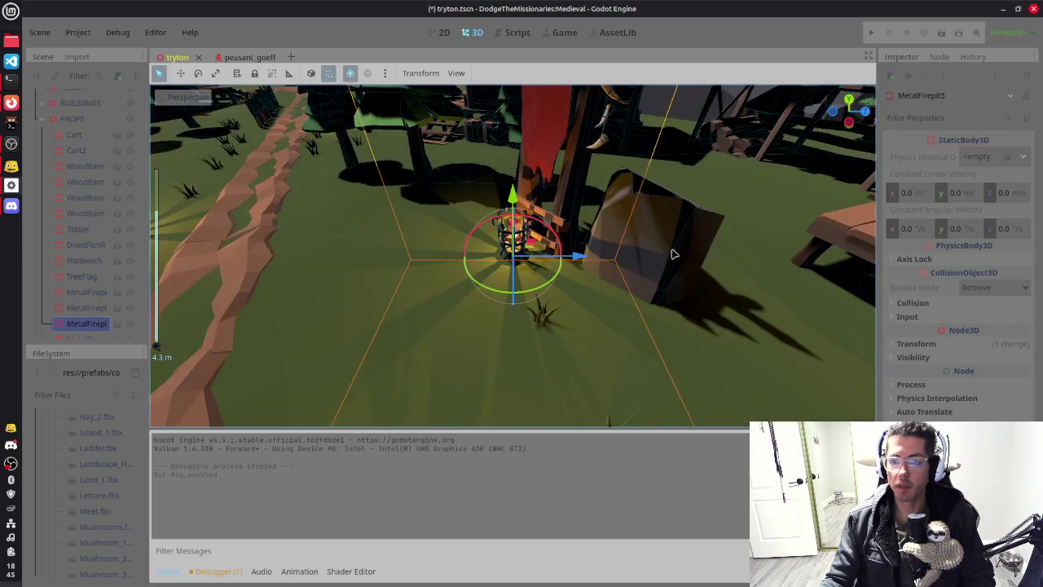
pyautogui.keyDown('shift'); pyautogui.click(550, 138); pyautogui.keyUp('shift')
pyautogui.scroll(-4, 621, 232)
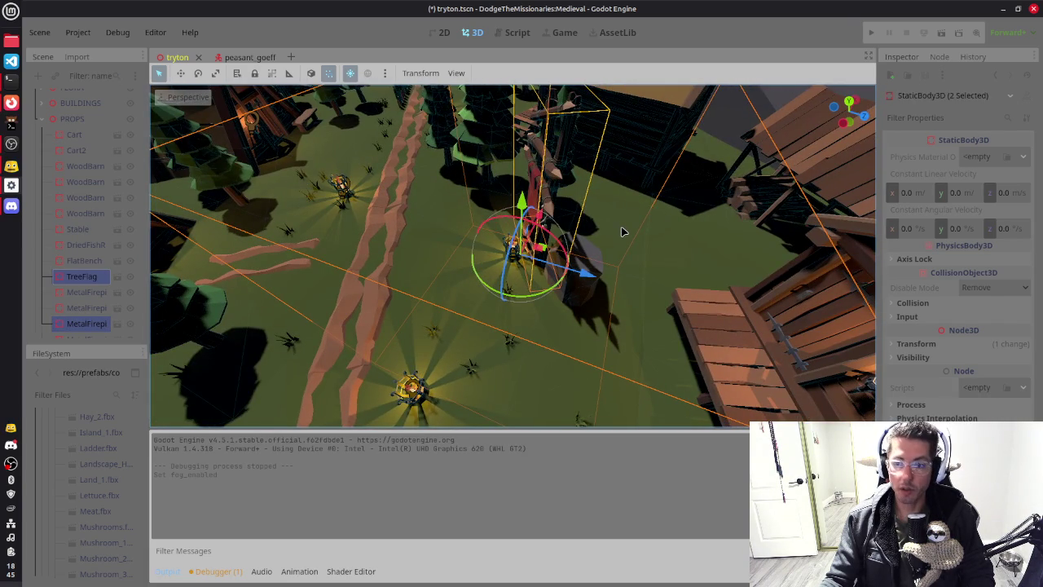
pyautogui.hotkey('ctrl', 'd')
pyautogui.scroll(-4, 570, 244)
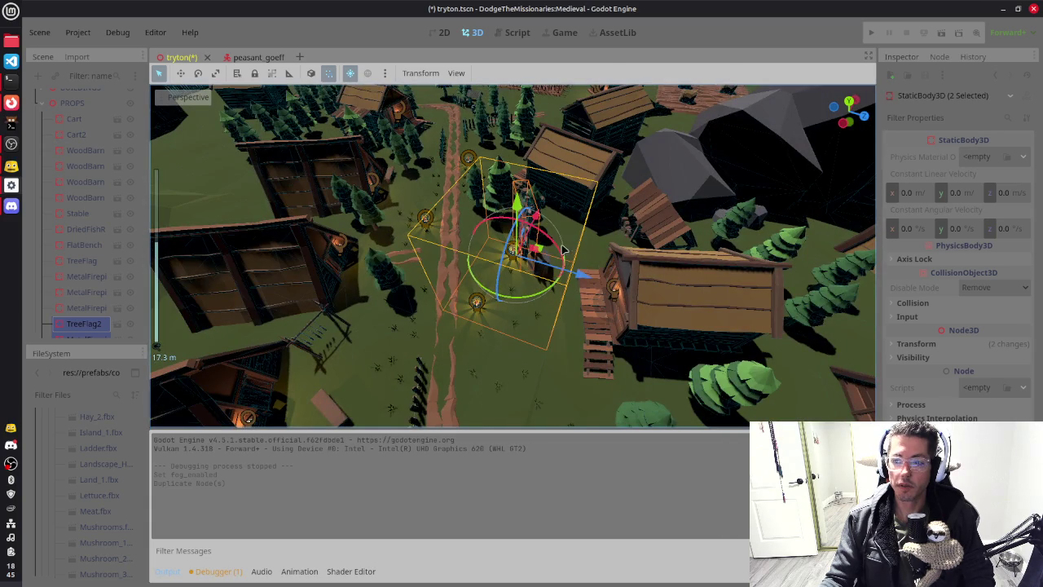
# Step: Place the copies on the rock platform, rotated -135° on Y and raised slightly
pyautogui.moveTo(547, 255)
pyautogui.mouseDown()
pyautogui.moveTo(534, 244)
pyautogui.moveTo(537, 273)
pyautogui.moveTo(249, 122)
pyautogui.moveTo(266, 145)
pyautogui.mouseUp()
pyautogui.press('f')
pyautogui.scroll(3, 611, 226)
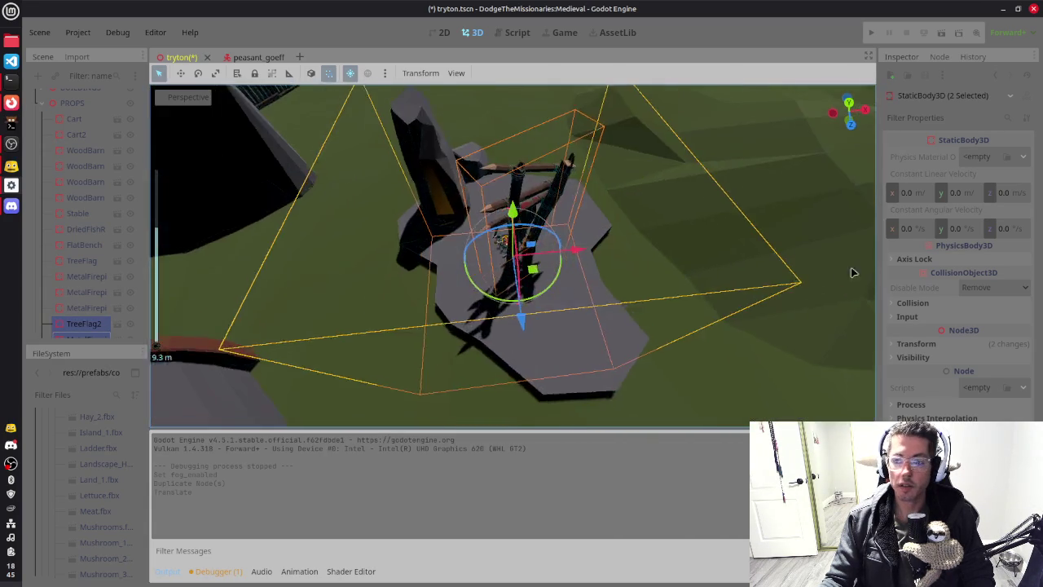
pyautogui.moveTo(492, 285); pyautogui.dragTo(440, 248)
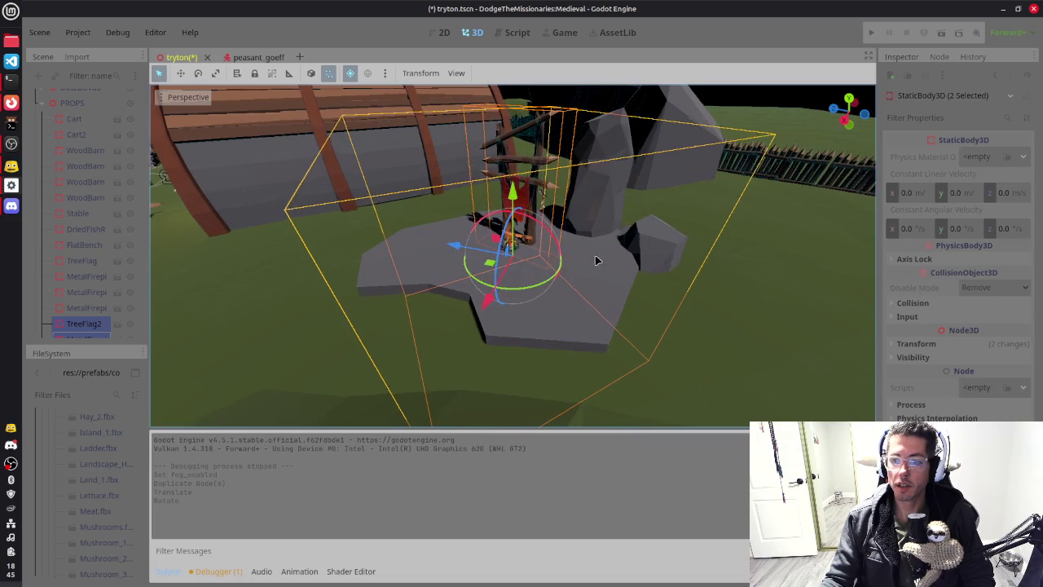
pyautogui.moveTo(563, 261)
pyautogui.mouseDown()
pyautogui.moveTo(509, 281)
pyautogui.moveTo(486, 259)
pyautogui.moveTo(505, 254)
pyautogui.mouseUp()
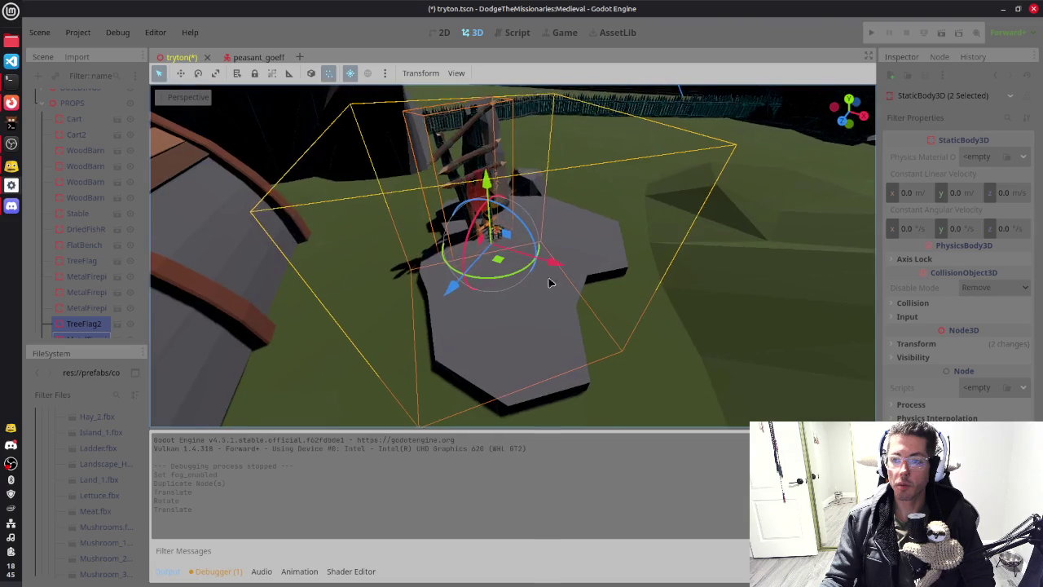
pyautogui.scroll(5, 657, 280)
pyautogui.scroll(6, 652, 261)
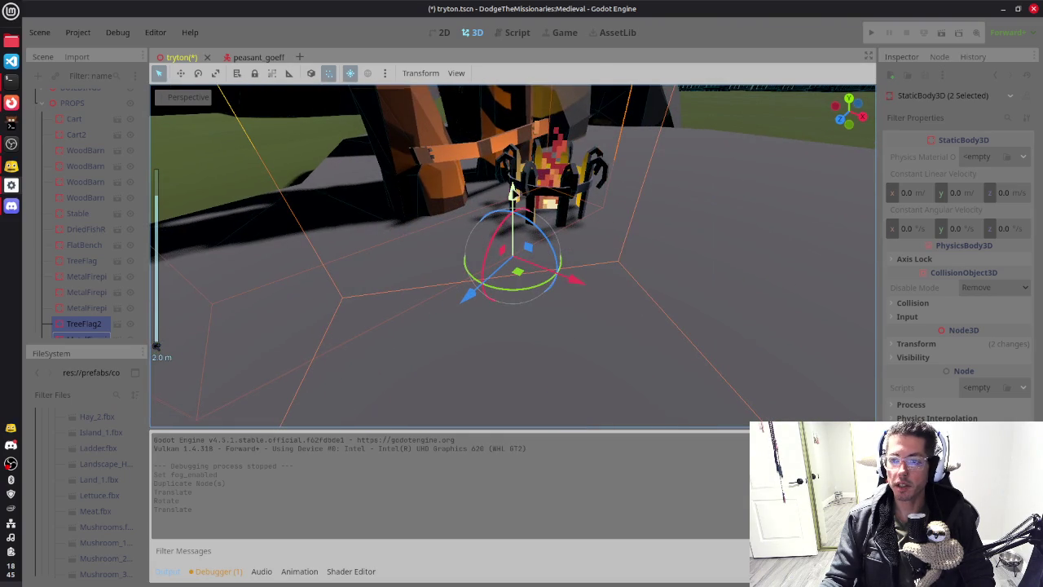
pyautogui.moveTo(512, 192)
pyautogui.mouseDown()
pyautogui.moveTo(512, 96)
pyautogui.moveTo(512, 118)
pyautogui.mouseUp()
pyautogui.moveTo(628, 236)
pyautogui.mouseDown()
pyautogui.moveTo(770, 239)
pyautogui.moveTo(642, 240)
pyautogui.moveTo(599, 326)
pyautogui.moveTo(632, 283)
pyautogui.mouseUp()
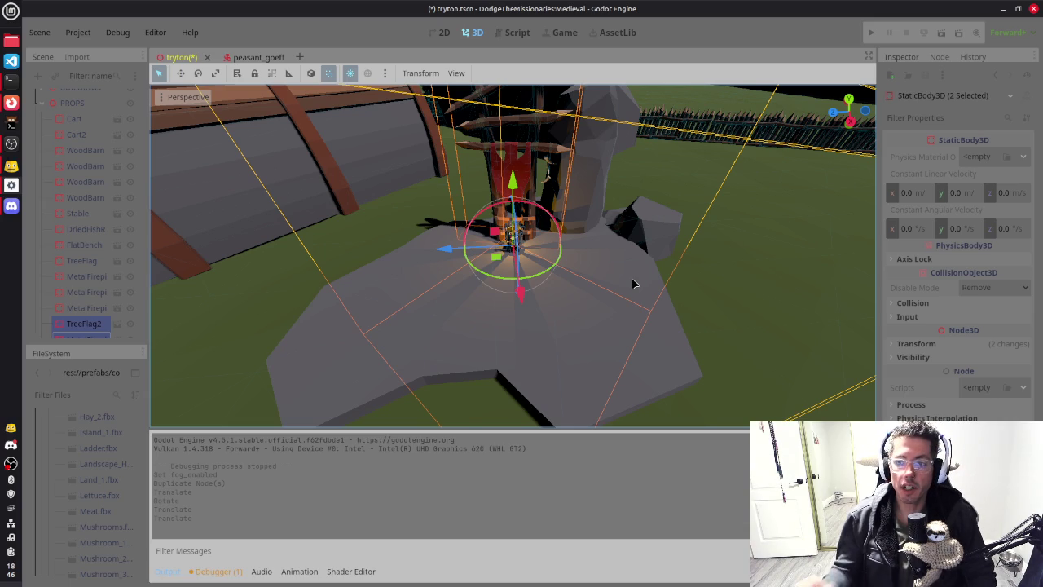
pyautogui.scroll(-3, 557, 305)
pyautogui.scroll(-3, 555, 305)
# Step: Move boulder copy Boulder_A6 onto the platform, tilted and sunk on Y, then select PROPS
pyautogui.click(619, 219)
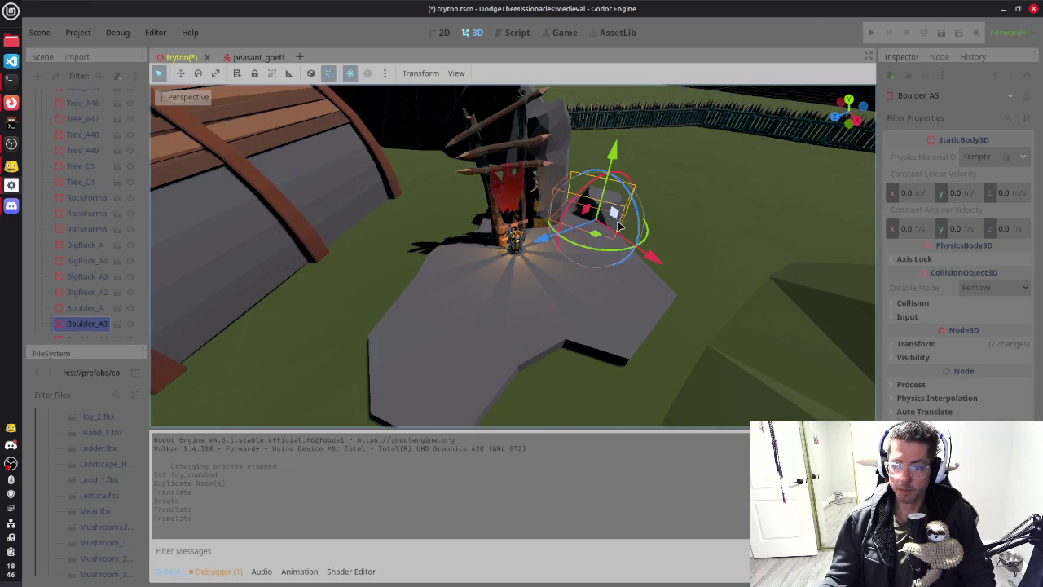
pyautogui.moveTo(599, 239)
pyautogui.mouseDown()
pyautogui.moveTo(444, 277)
pyautogui.moveTo(444, 235)
pyautogui.mouseUp()
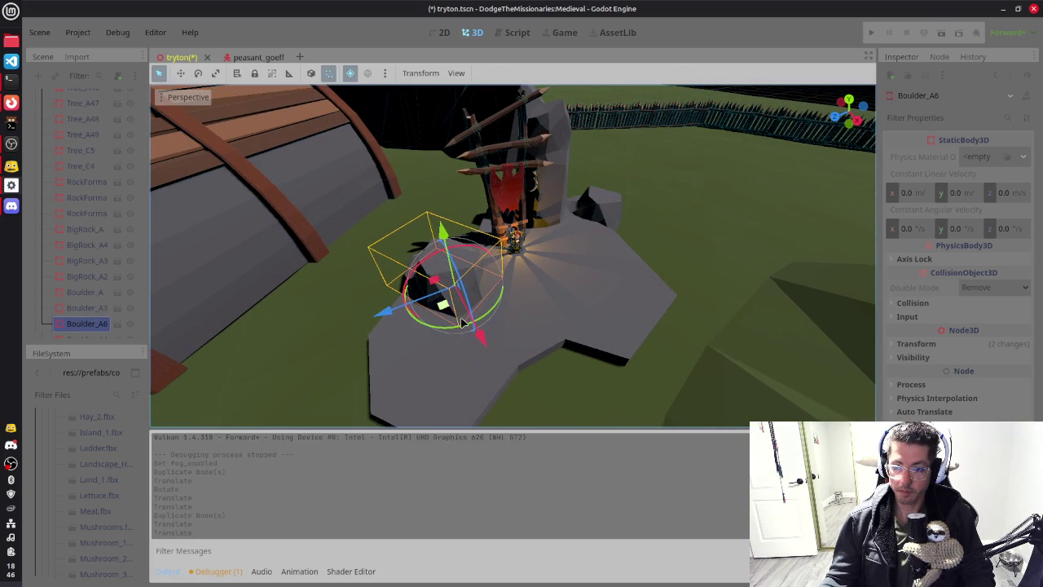
pyautogui.moveTo(458, 331); pyautogui.dragTo(430, 274)
pyautogui.moveTo(427, 217); pyautogui.dragTo(432, 235)
pyautogui.moveTo(526, 305)
pyautogui.mouseDown()
pyautogui.moveTo(543, 309)
pyautogui.moveTo(451, 281)
pyautogui.moveTo(675, 279)
pyautogui.moveTo(592, 314)
pyautogui.mouseUp()
pyautogui.scroll(2, 663, 289)
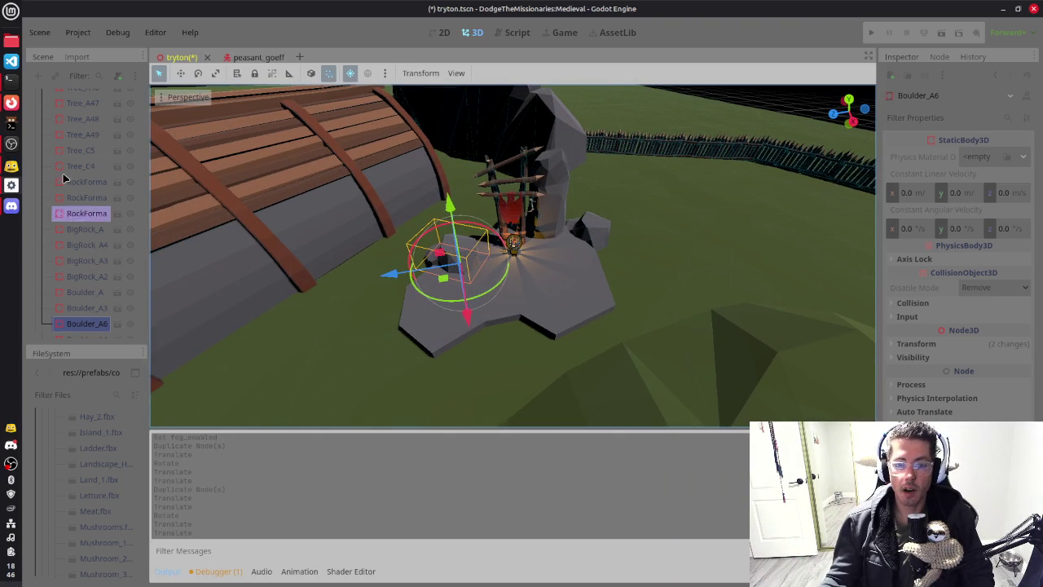
pyautogui.scroll(10, 75, 147)
pyautogui.scroll(10, 75, 147)
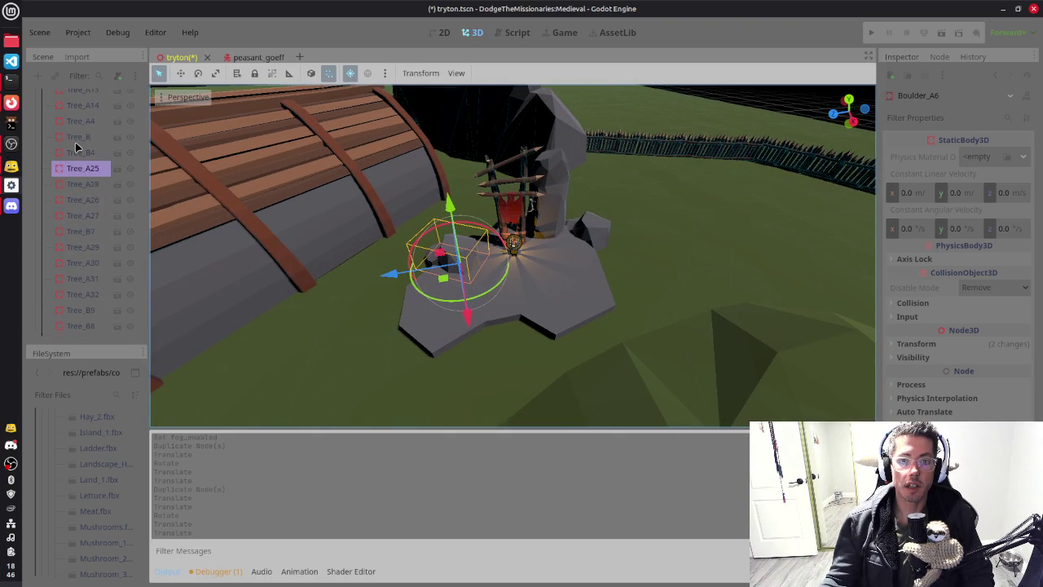
pyautogui.click(43, 145)
pyautogui.click(70, 176)
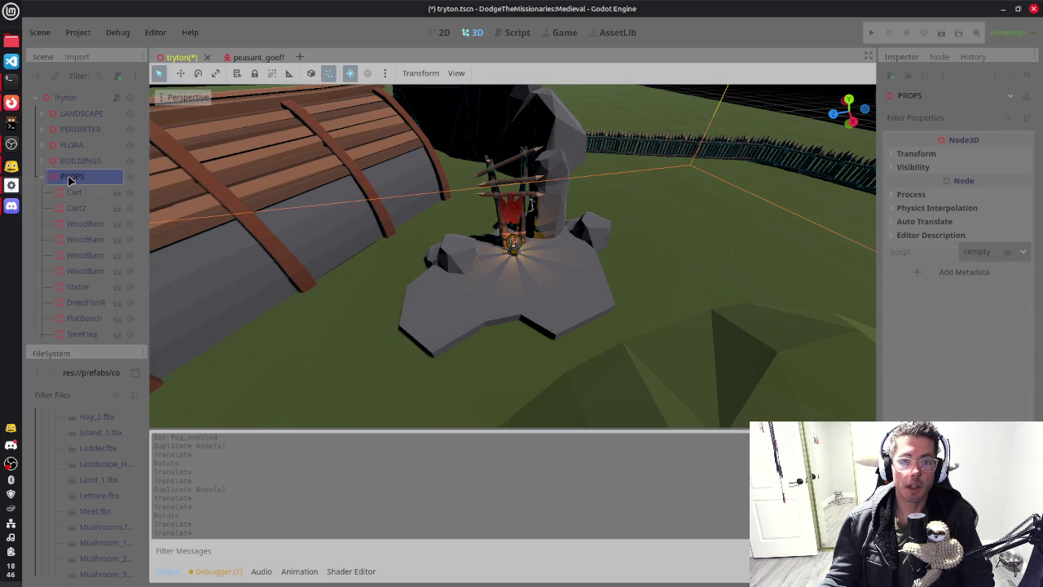
# Step: Instance Totem_Bones.fbx under PROPS by searching 'bone' in Instantiate Child Scene
pyautogui.hotkey('ctrl', 'shift', 'a')
pyautogui.write('bone')
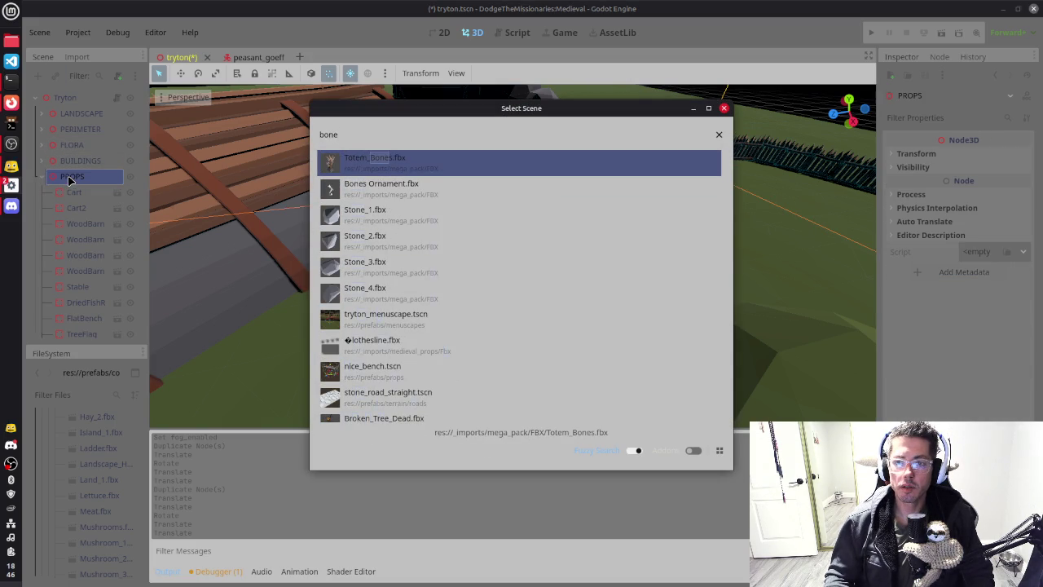
pyautogui.press('Down')
pyautogui.press('Down')
pyautogui.press('Down')
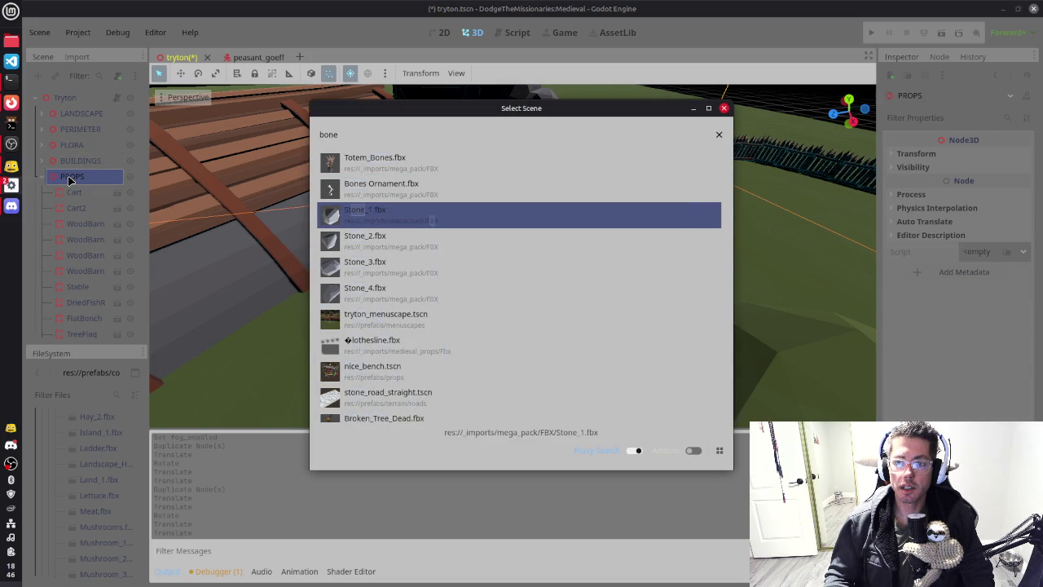
pyautogui.press('Down')
pyautogui.press('Down')
pyautogui.press('Down')
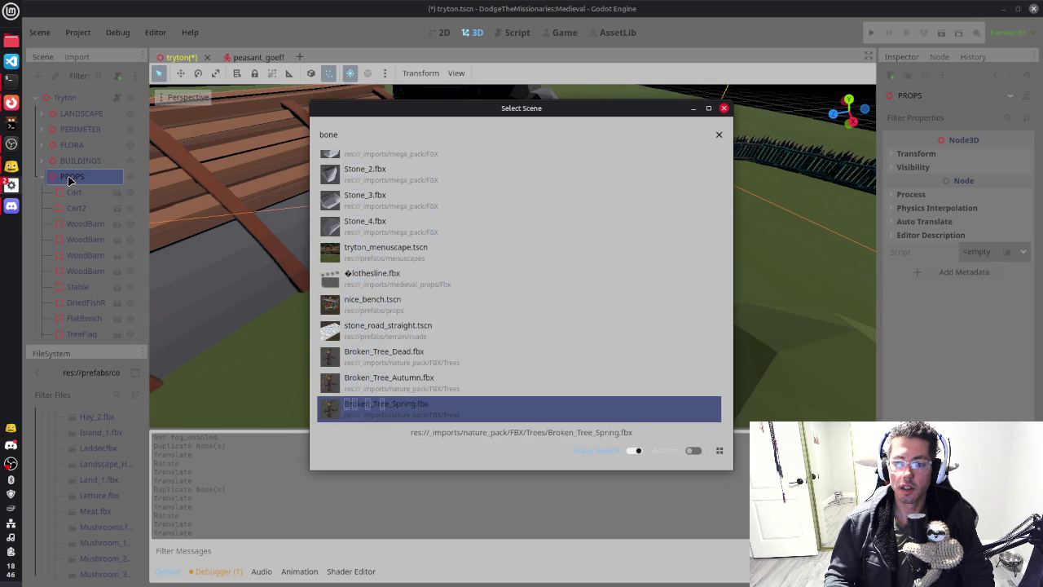
pyautogui.press('Up')
pyautogui.press('Up')
pyautogui.press('Up')
pyautogui.press('Down')
pyautogui.press('Down')
pyautogui.press('Down')
pyautogui.press('Down')
pyautogui.press('Down')
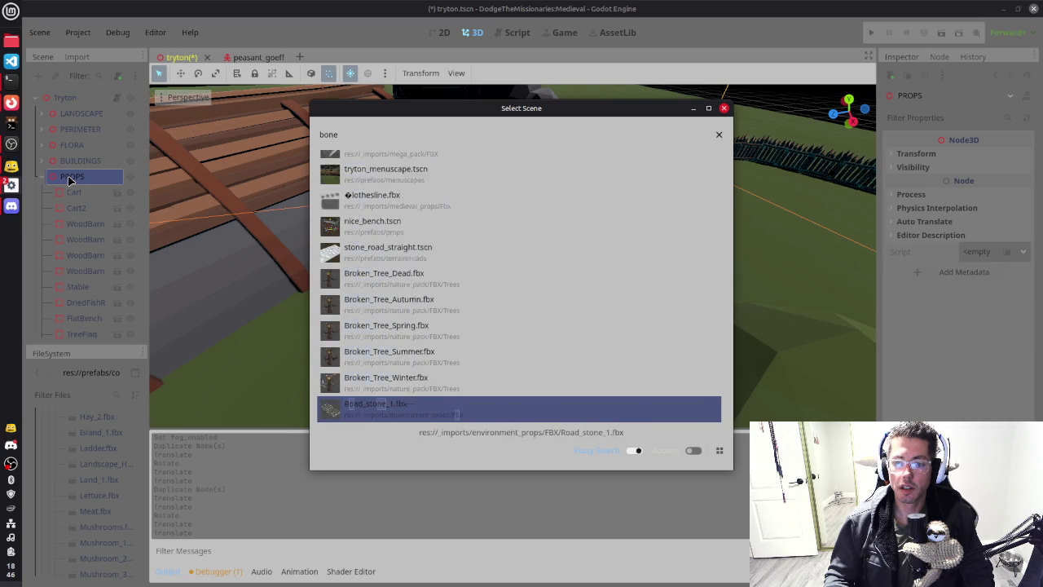
pyautogui.press('Down')
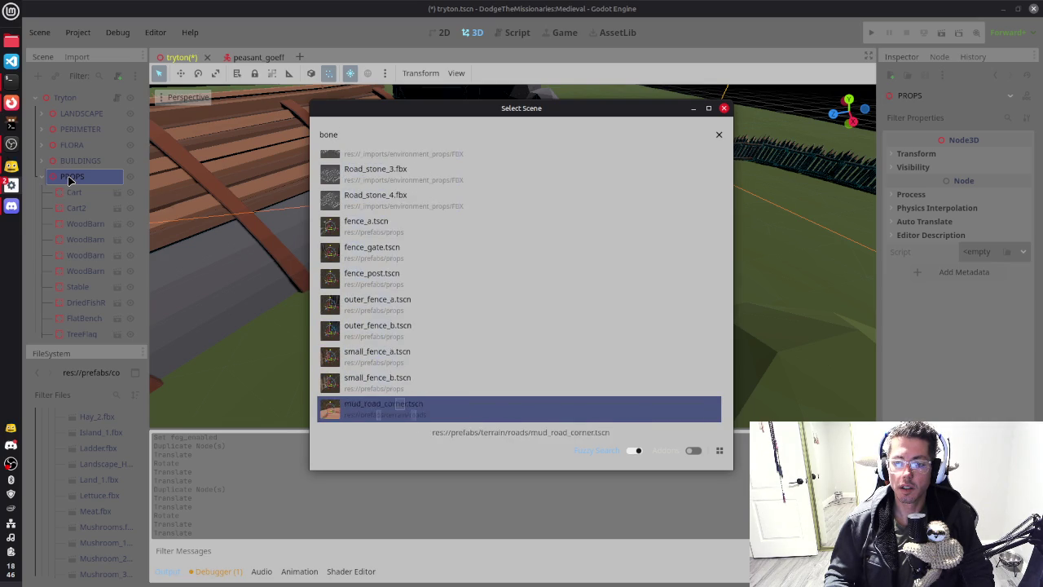
pyautogui.press('Down')
pyautogui.press('Up')
pyautogui.press('Up')
pyautogui.press('Up')
pyautogui.press('Up')
pyautogui.press('Up')
pyautogui.press('Up')
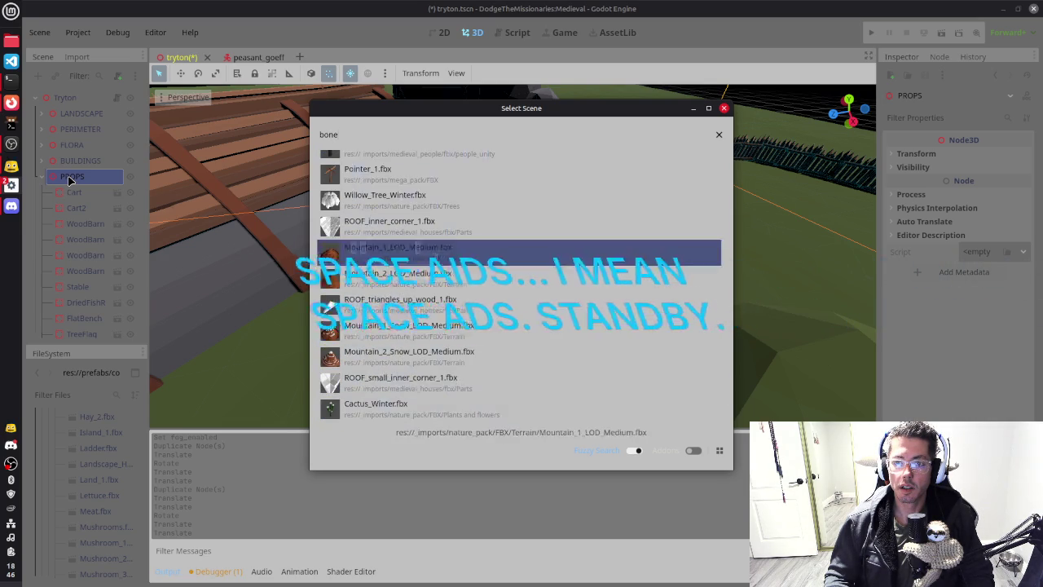
pyautogui.press('Down')
pyautogui.press('Down')
pyautogui.press('Down')
pyautogui.press('Down')
pyautogui.press('Down')
pyautogui.press('Up')
pyautogui.press('Return')
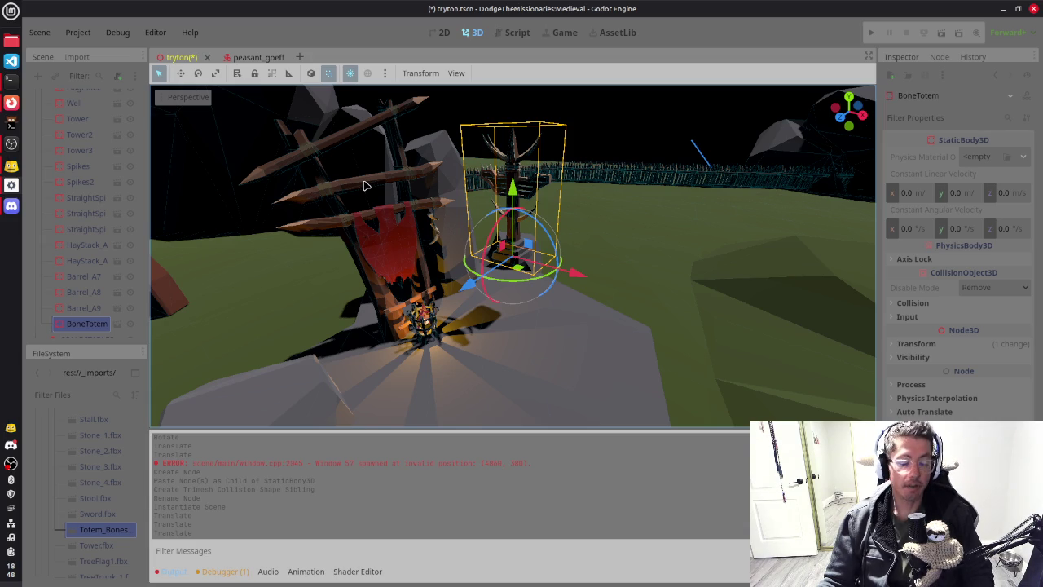
# Step: Lower, shift and rotate the BoneTotem so it stands just behind the banner flag
pyautogui.moveTo(687, 261)
pyautogui.mouseDown()
pyautogui.moveTo(668, 269)
pyautogui.moveTo(553, 240)
pyautogui.mouseUp()
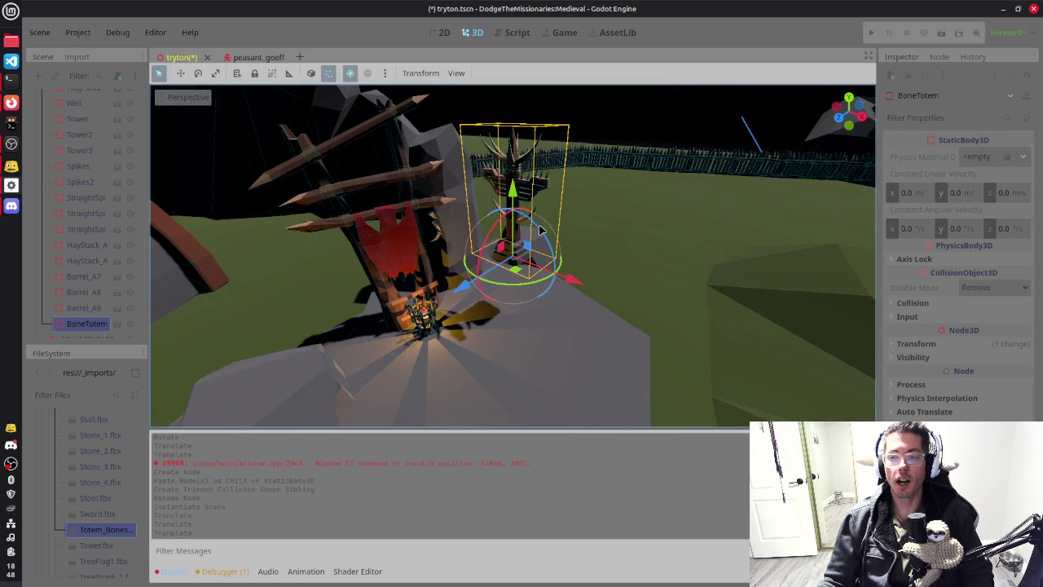
pyautogui.moveTo(514, 190); pyautogui.dragTo(521, 255)
pyautogui.scroll(10, 538, 260)
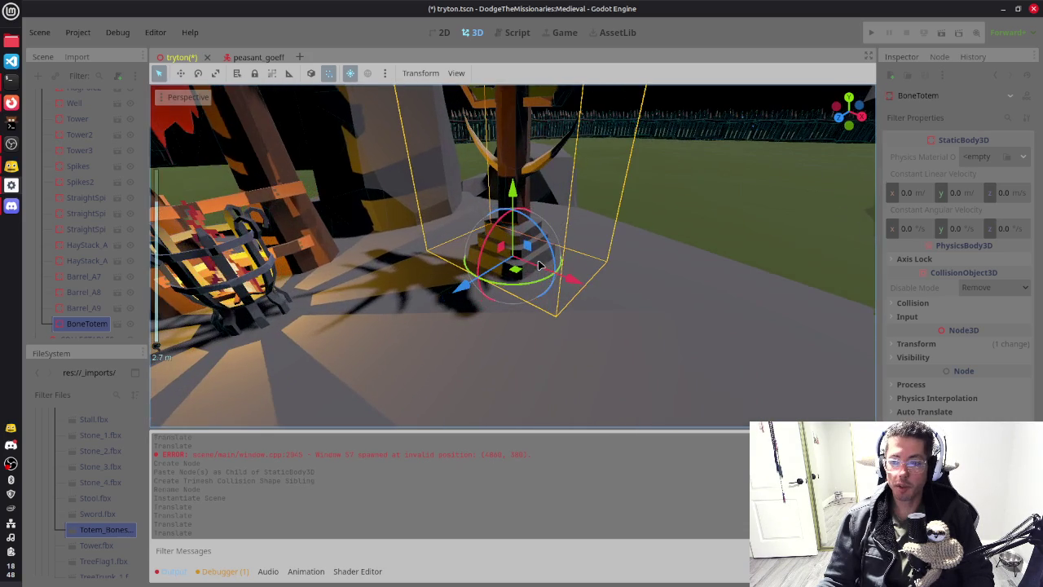
pyautogui.moveTo(516, 271)
pyautogui.mouseDown()
pyautogui.moveTo(499, 297)
pyautogui.moveTo(536, 250)
pyautogui.moveTo(546, 266)
pyautogui.moveTo(607, 272)
pyautogui.moveTo(684, 240)
pyautogui.mouseUp()
pyautogui.scroll(2, 628, 250)
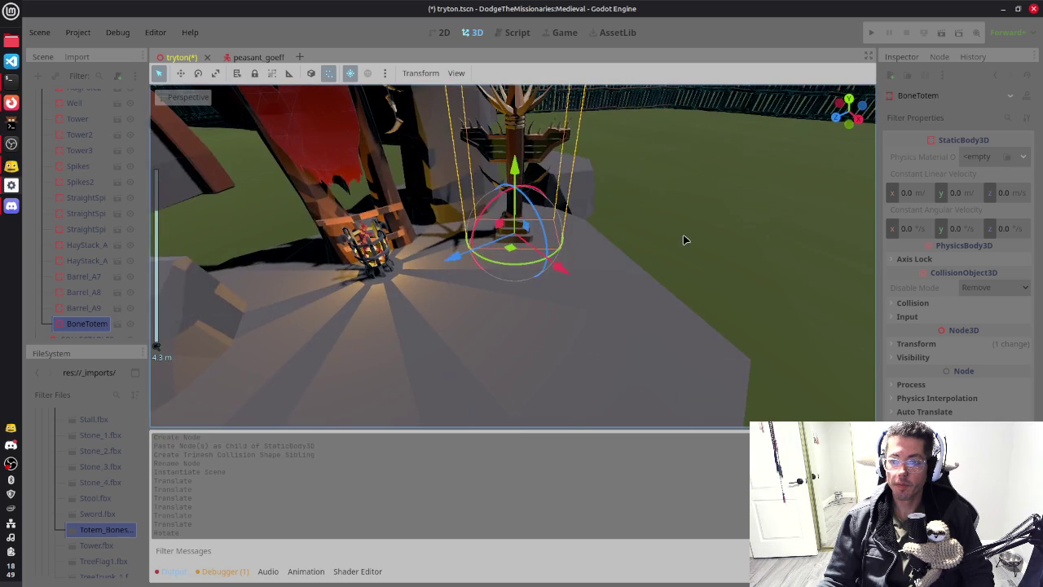
pyautogui.moveTo(509, 245); pyautogui.dragTo(484, 250)
pyautogui.moveTo(521, 244)
pyautogui.mouseDown()
pyautogui.moveTo(576, 233)
pyautogui.moveTo(601, 239)
pyautogui.moveTo(675, 216)
pyautogui.moveTo(577, 223)
pyautogui.mouseUp()
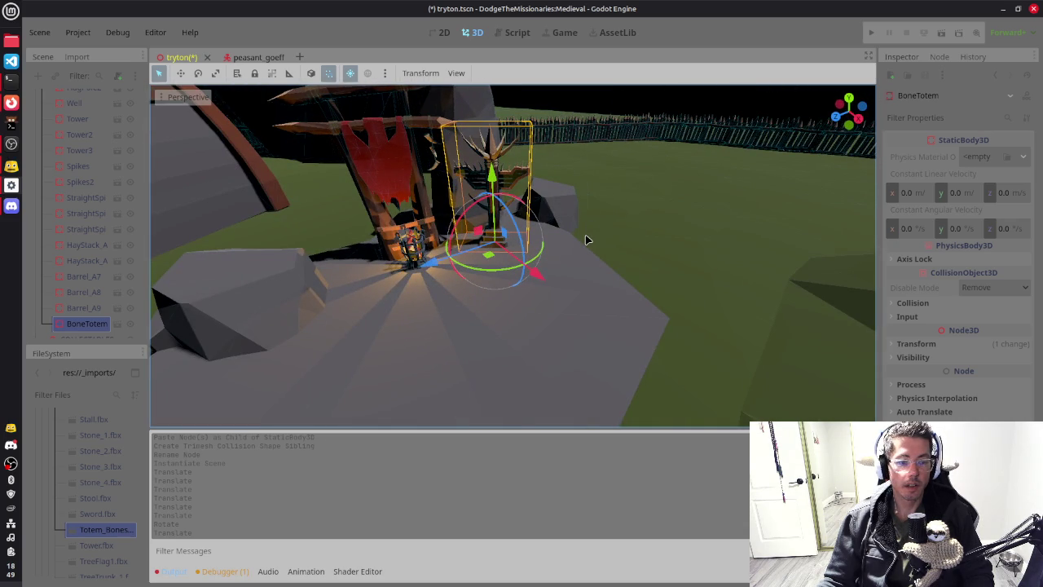
pyautogui.moveTo(509, 273)
pyautogui.mouseDown()
pyautogui.moveTo(570, 279)
pyautogui.moveTo(547, 280)
pyautogui.moveTo(557, 282)
pyautogui.mouseUp()
pyautogui.moveTo(434, 273)
pyautogui.mouseDown()
pyautogui.moveTo(459, 268)
pyautogui.moveTo(449, 263)
pyautogui.mouseUp()
pyautogui.moveTo(631, 279)
pyautogui.mouseDown()
pyautogui.moveTo(491, 288)
pyautogui.moveTo(712, 250)
pyautogui.mouseUp()
pyautogui.click(417, 261)
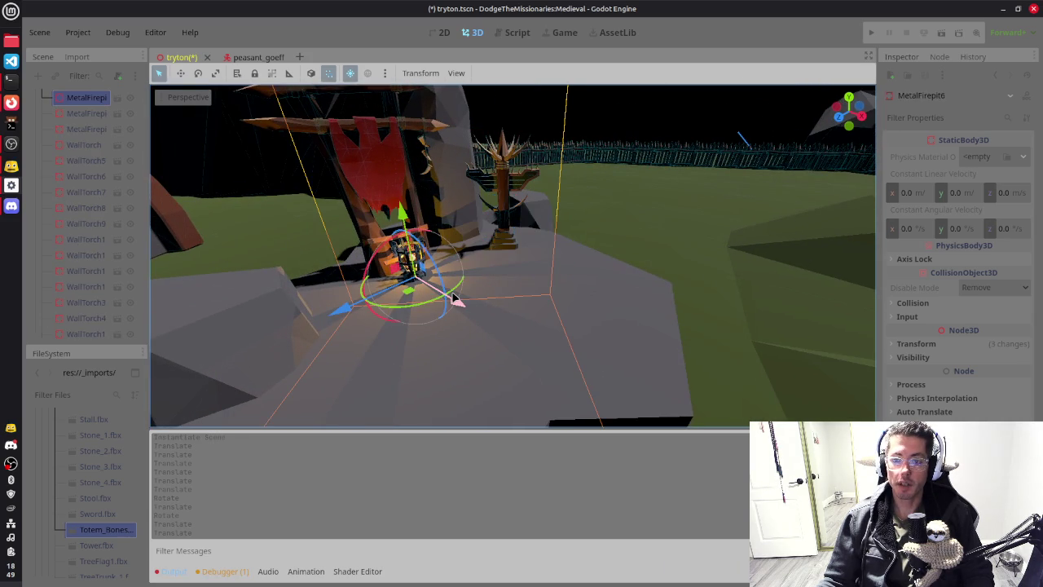
pyautogui.hotkey('ctrl', 'd')
pyautogui.moveTo(412, 295)
pyautogui.mouseDown()
pyautogui.moveTo(530, 286)
pyautogui.moveTo(518, 281)
pyautogui.moveTo(538, 271)
pyautogui.mouseUp()
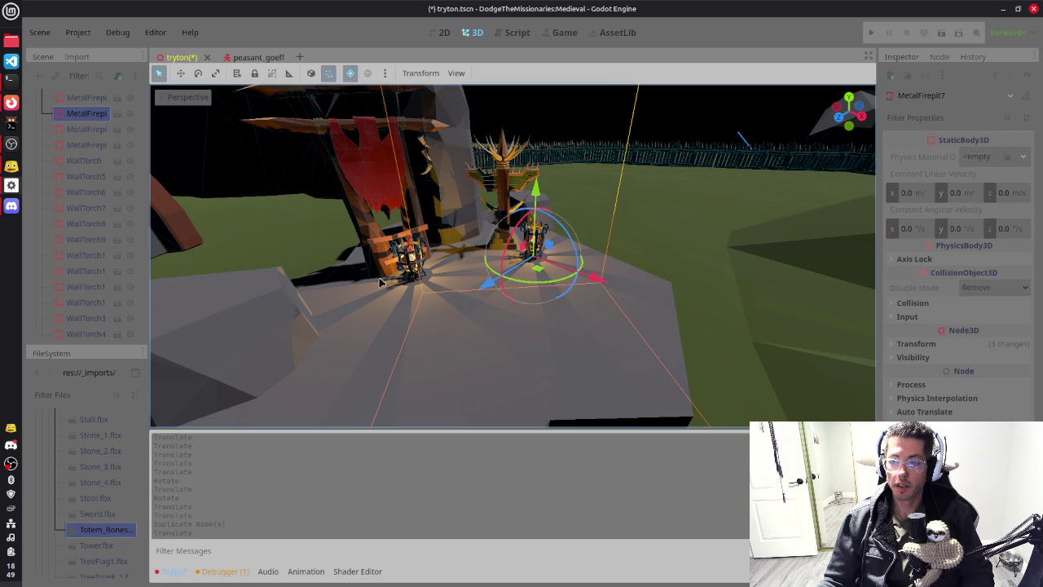
pyautogui.click(410, 269)
pyautogui.moveTo(409, 301)
pyautogui.mouseDown()
pyautogui.moveTo(391, 318)
pyautogui.moveTo(346, 323)
pyautogui.moveTo(362, 316)
pyautogui.mouseUp()
pyautogui.moveTo(642, 324)
pyautogui.mouseDown()
pyautogui.moveTo(562, 355)
pyautogui.moveTo(463, 307)
pyautogui.moveTo(508, 309)
pyautogui.moveTo(675, 260)
pyautogui.moveTo(640, 261)
pyautogui.moveTo(725, 112)
pyautogui.mouseUp()
pyautogui.scroll(2, 511, 308)
pyautogui.scroll(-3, 511, 309)
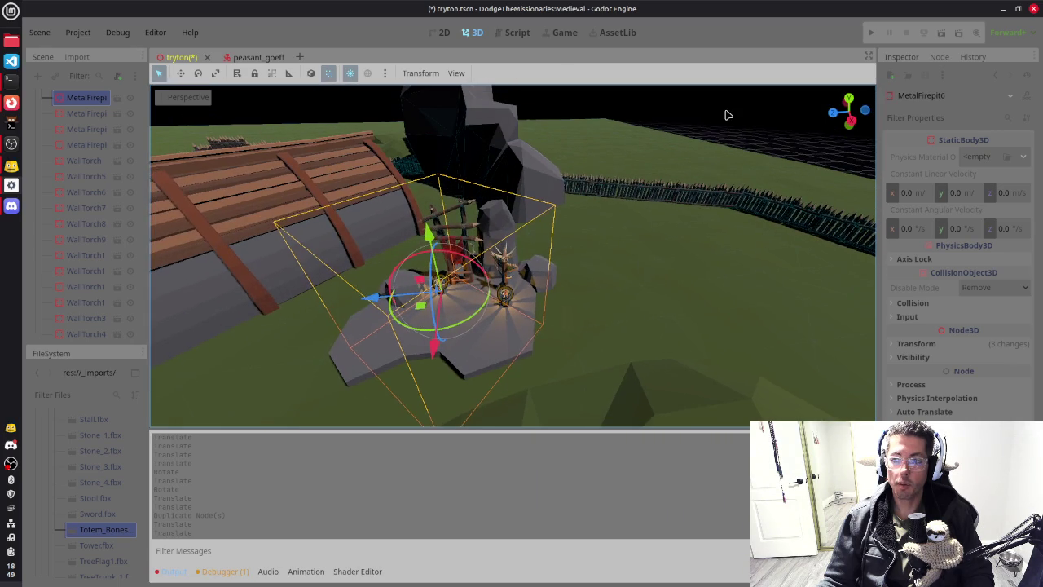
pyautogui.click(666, 228)
pyautogui.moveTo(608, 347)
pyautogui.mouseDown()
pyautogui.moveTo(541, 361)
pyautogui.moveTo(563, 310)
pyautogui.moveTo(586, 300)
pyautogui.moveTo(576, 210)
pyautogui.mouseUp()
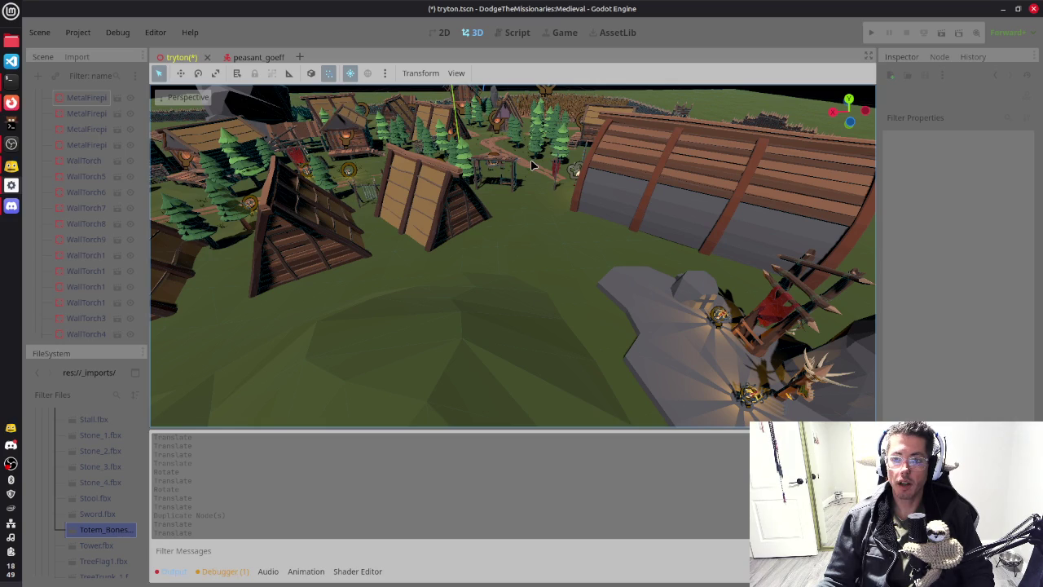
pyautogui.scroll(2, 100, 527)
pyautogui.scroll(5, 99, 527)
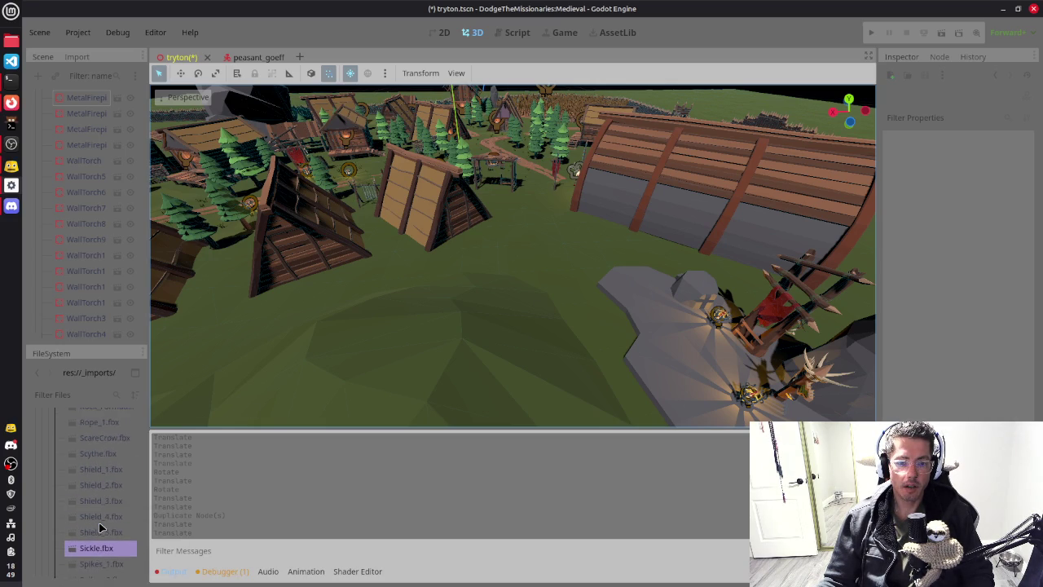
pyautogui.scroll(2, 100, 527)
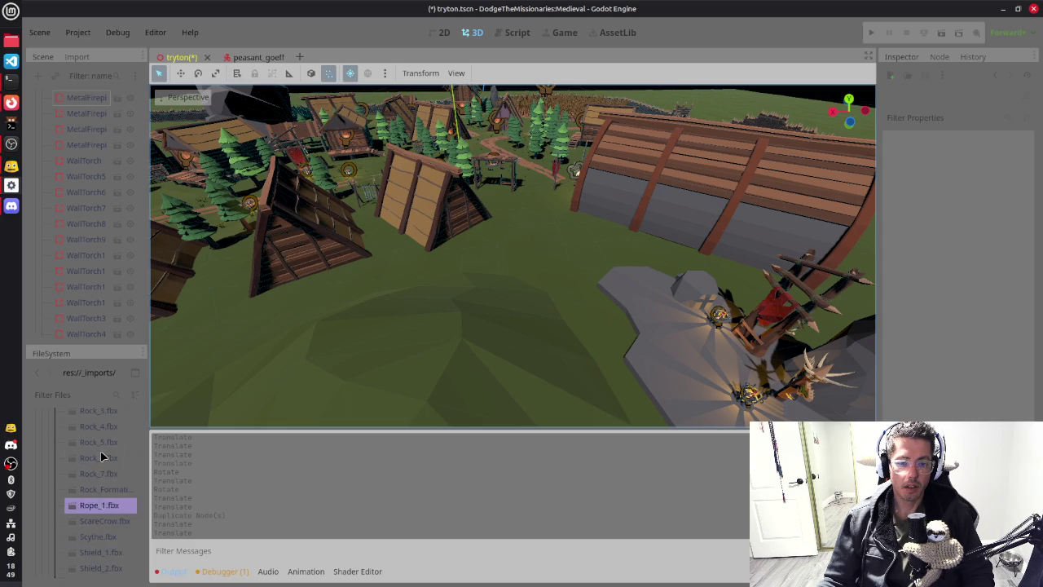
# Step: Browse the mega_pack FBX models from Stable and Stone down to Trough.fbx and back up
pyautogui.scroll(-4, 112, 460)
pyautogui.press('Up')
pyautogui.press('Down')
pyautogui.press('Down')
pyautogui.press('Down')
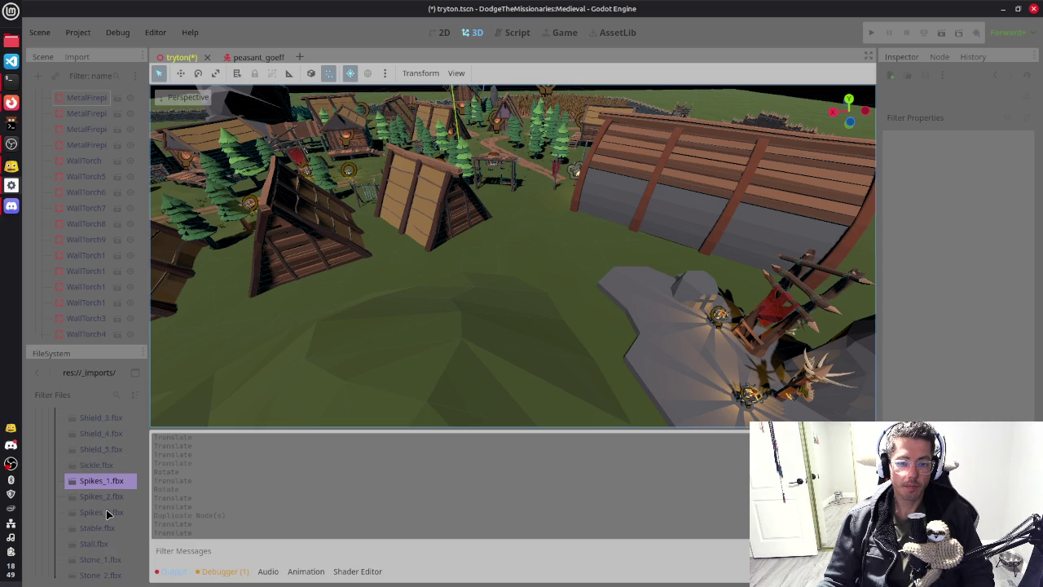
pyautogui.press('Down')
pyautogui.press('Down')
pyautogui.press('Down')
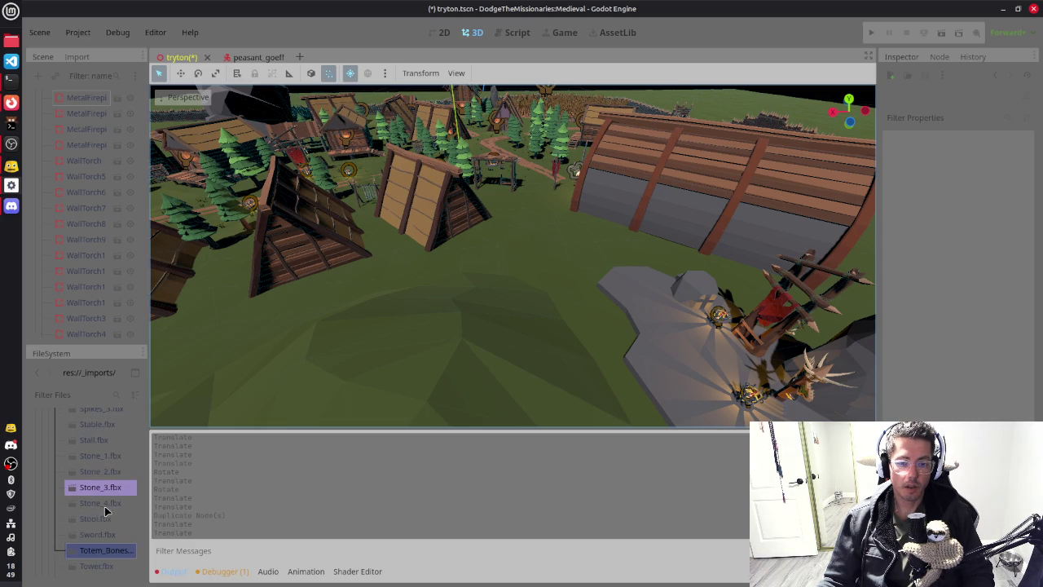
pyautogui.press('Down')
pyautogui.press('Down')
pyautogui.press('Down')
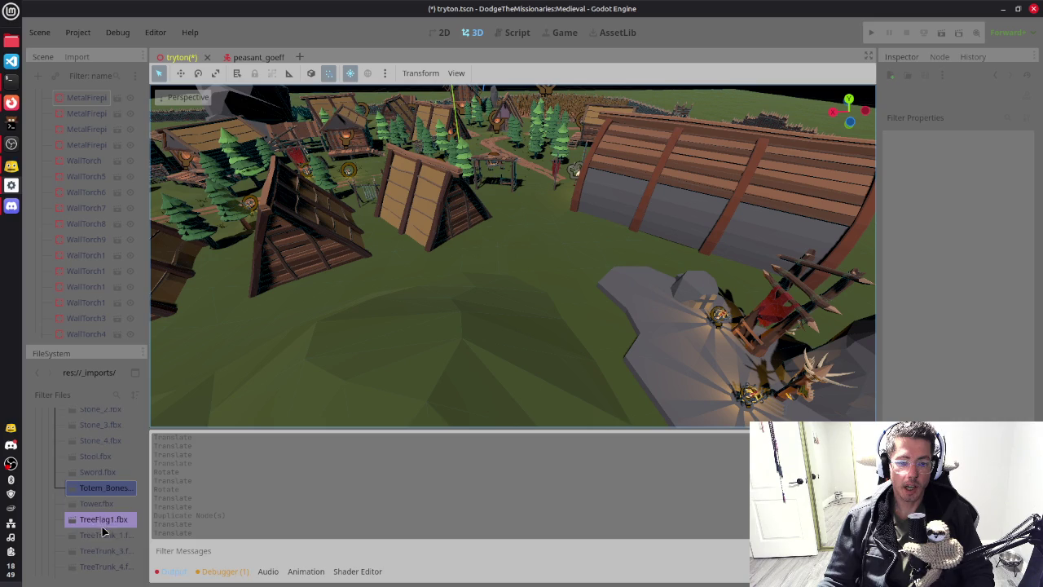
pyautogui.press('Down')
pyautogui.press('Down')
pyautogui.press('Down')
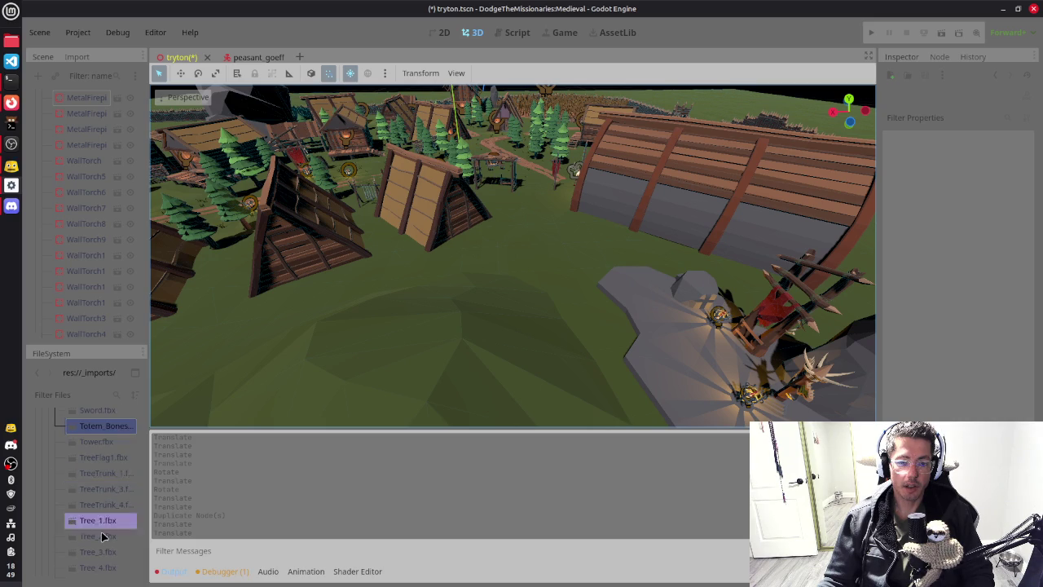
pyautogui.press('Down')
pyautogui.press('Down')
pyautogui.press('Down')
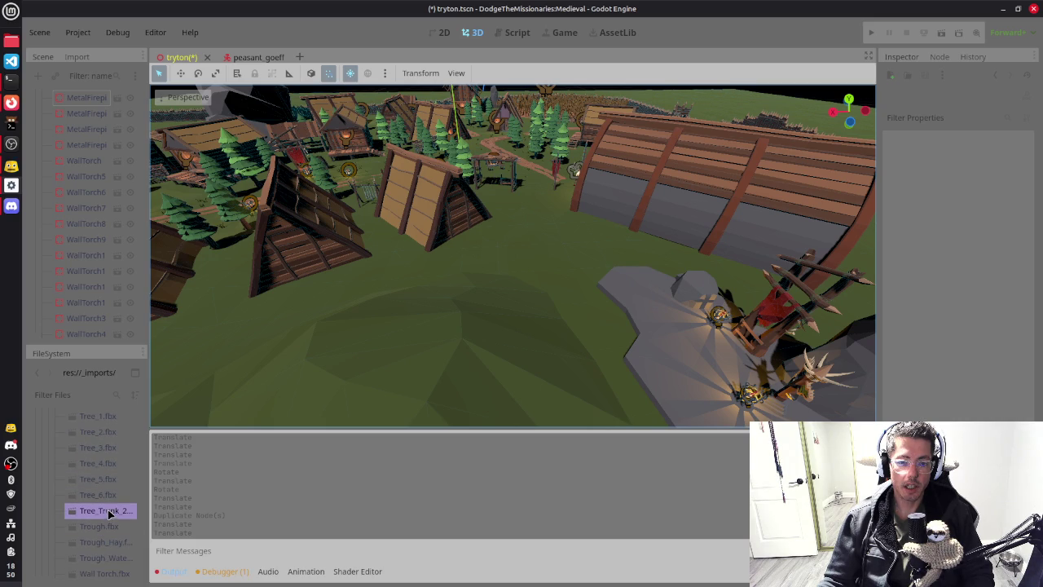
pyautogui.click(110, 526)
pyautogui.press('Down')
pyautogui.press('Down')
pyautogui.press('Down')
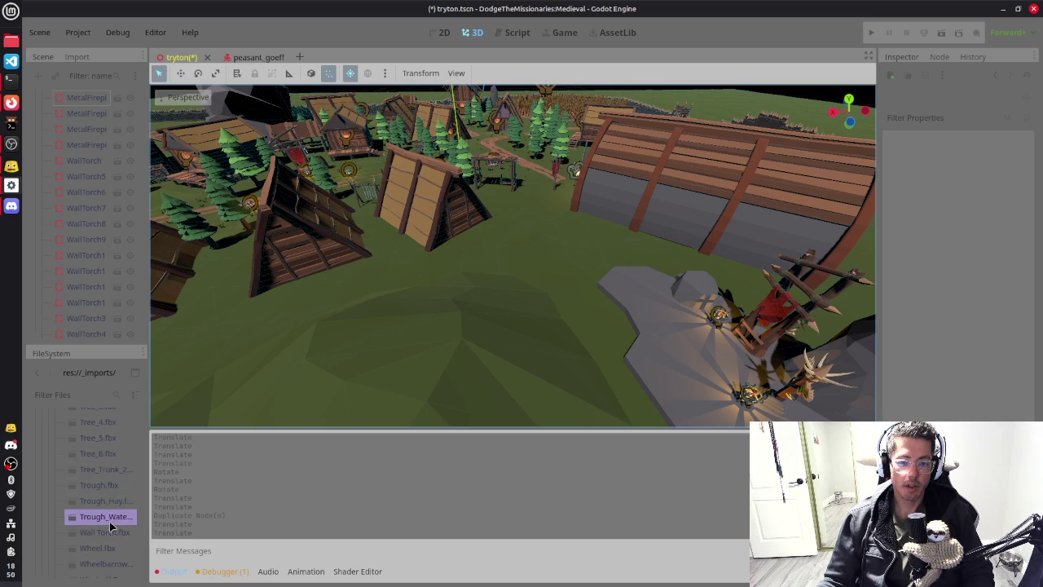
pyautogui.press('Up')
pyautogui.press('Up')
pyautogui.press('Up')
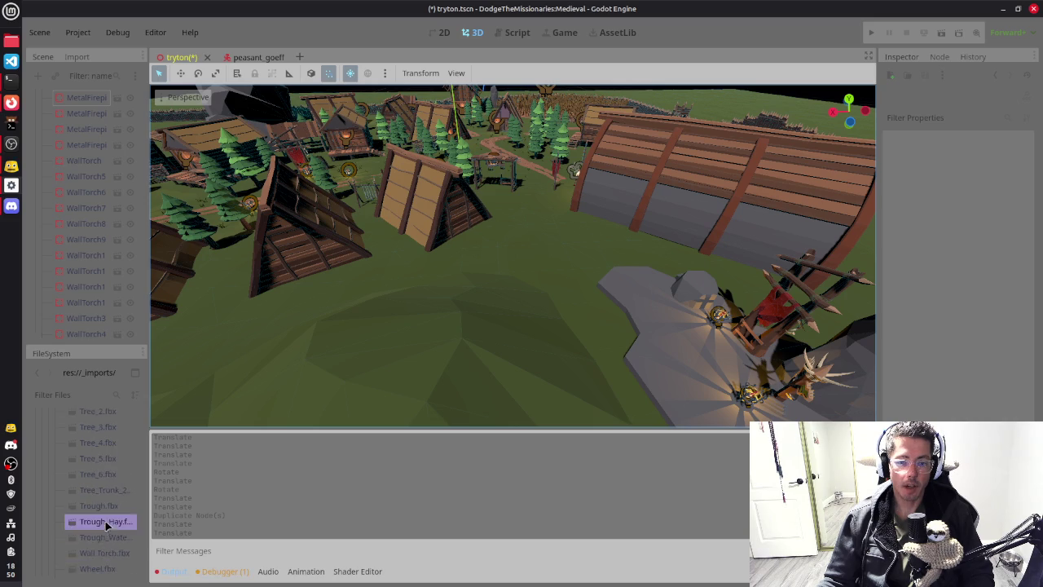
pyautogui.press('Up')
pyautogui.press('Up')
pyautogui.press('Up')
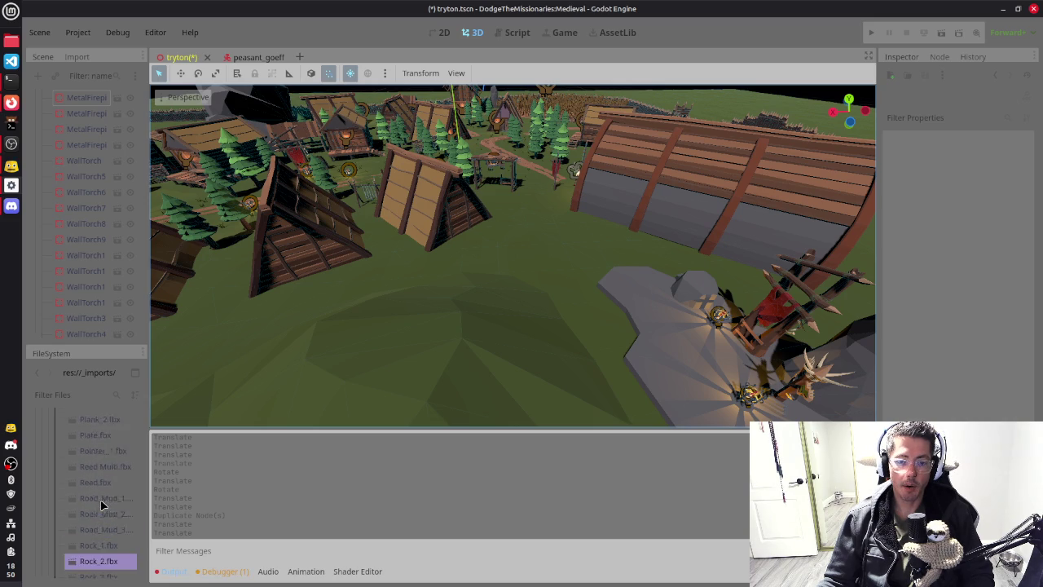
pyautogui.press('Up')
pyautogui.press('Up')
pyautogui.press('Up')
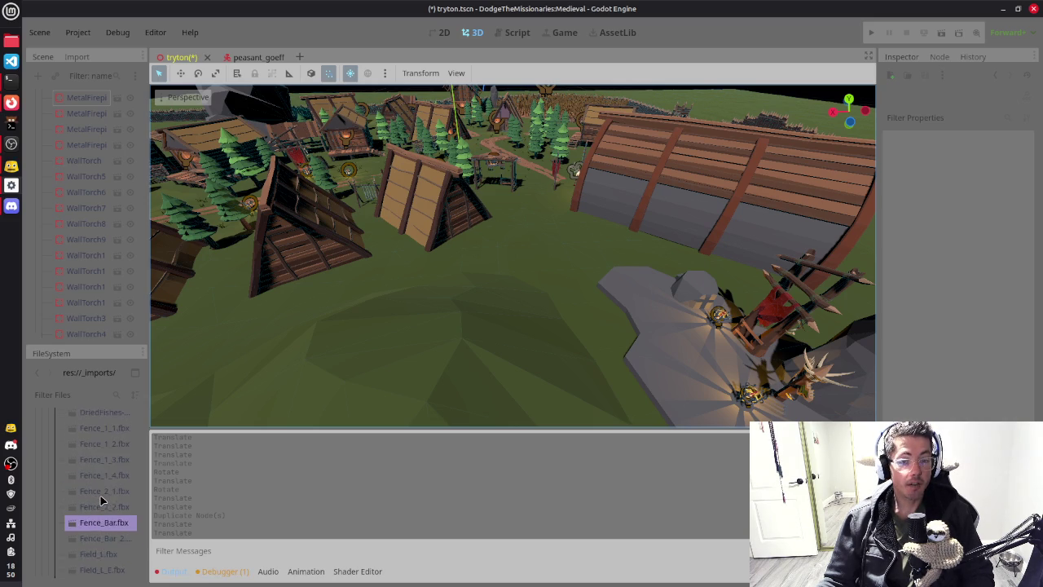
pyautogui.press('Up')
pyautogui.press('Up')
pyautogui.press('Up')
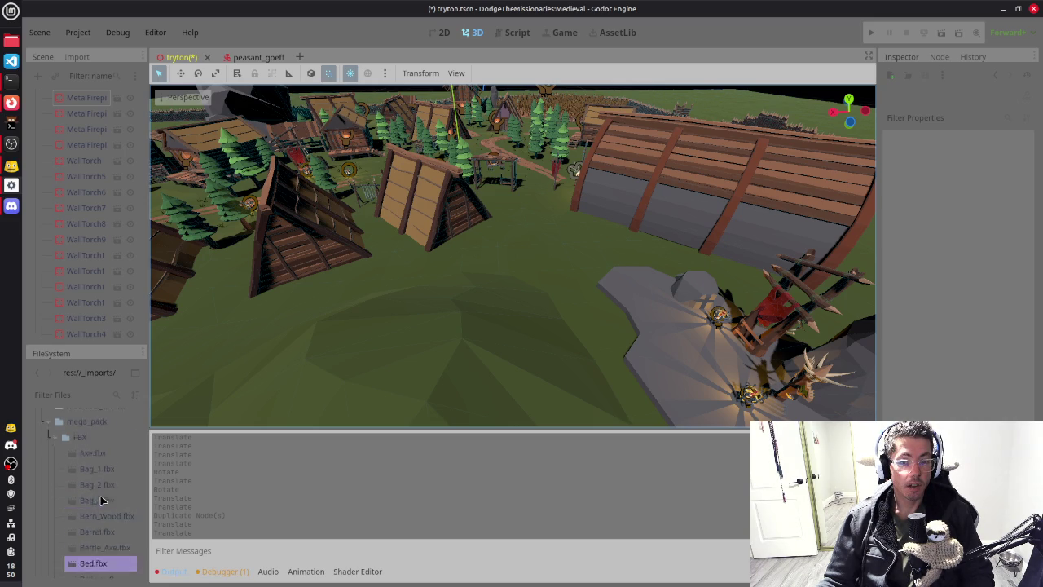
# Step: Expand the medieval_tavern and medieval_props folders and look through their models
pyautogui.click(53, 464)
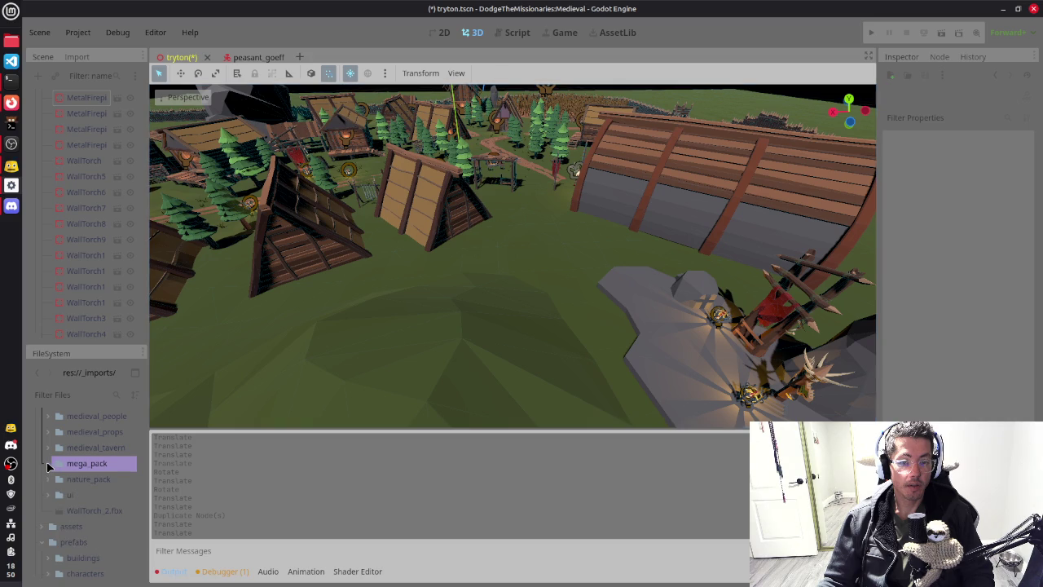
pyautogui.click(49, 449)
pyautogui.press('Down')
pyautogui.press('Down')
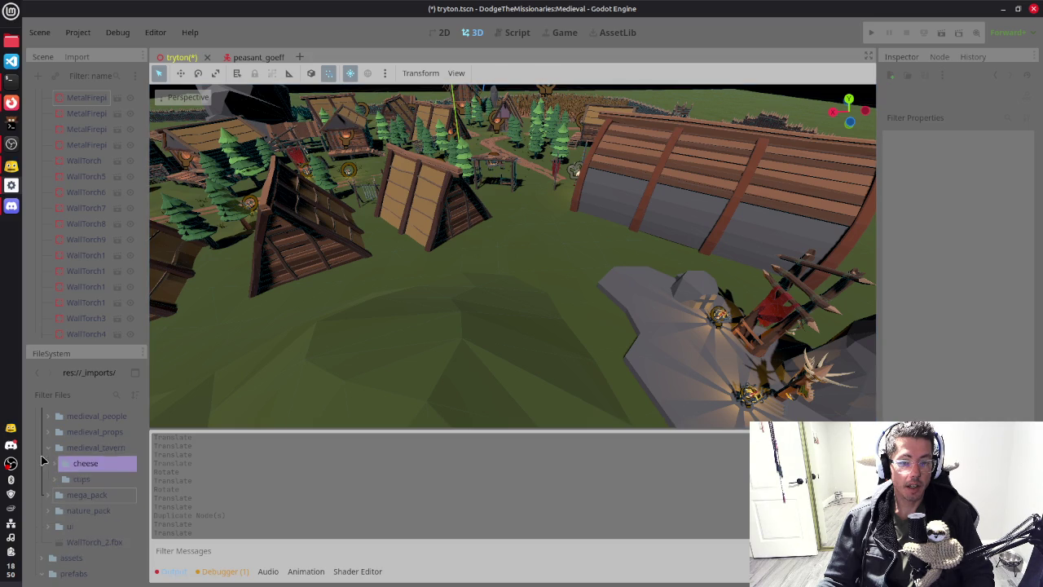
pyautogui.press('Up')
pyautogui.press('Up')
pyautogui.press('Left')
pyautogui.press('Right')
pyautogui.click(85, 476)
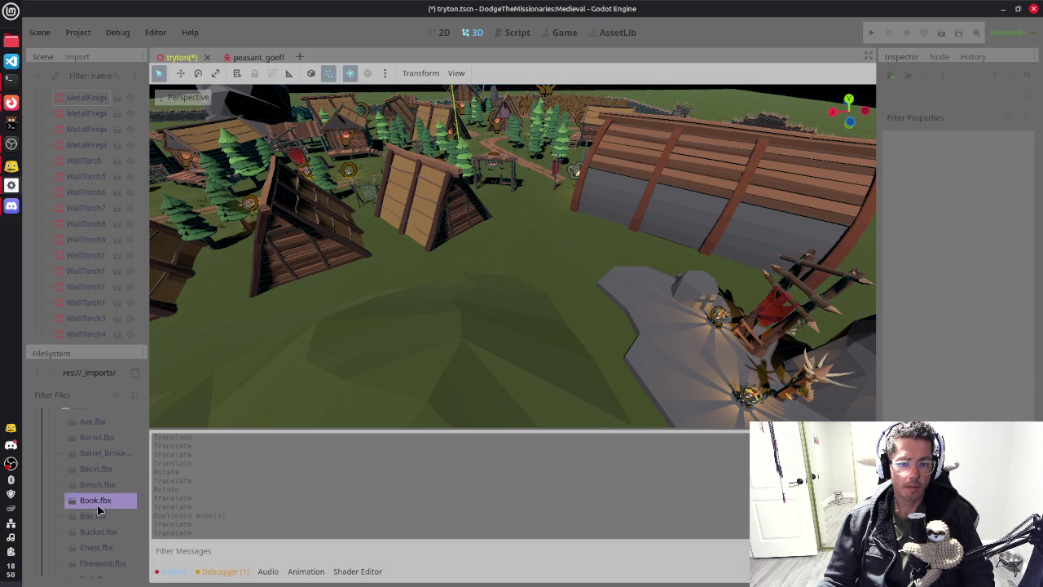
pyautogui.press('Down')
pyautogui.press('Down')
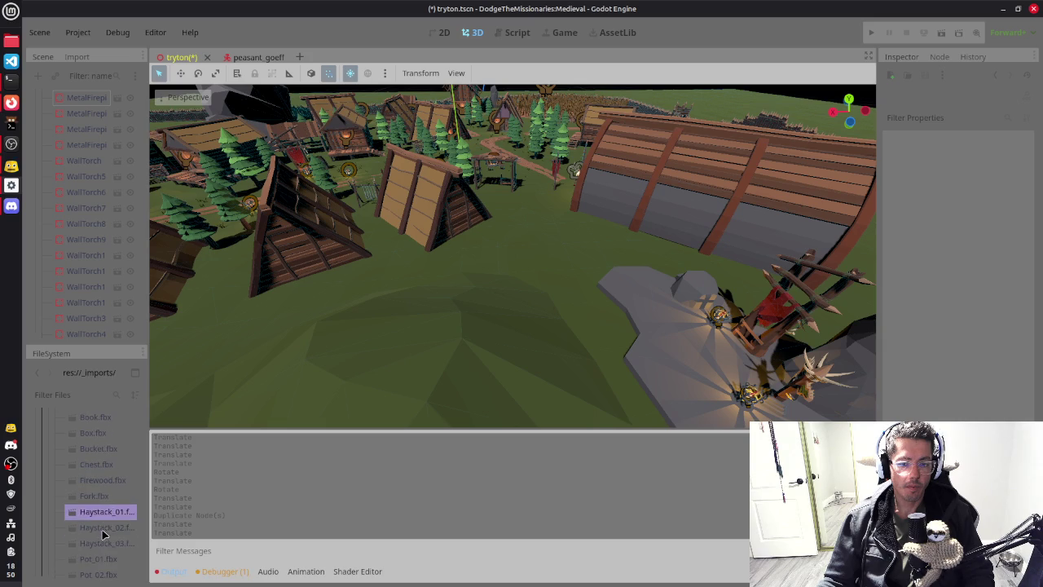
pyautogui.press('Down')
pyautogui.press('Down')
pyautogui.press('Down')
pyautogui.press('Down')
pyautogui.press('Down')
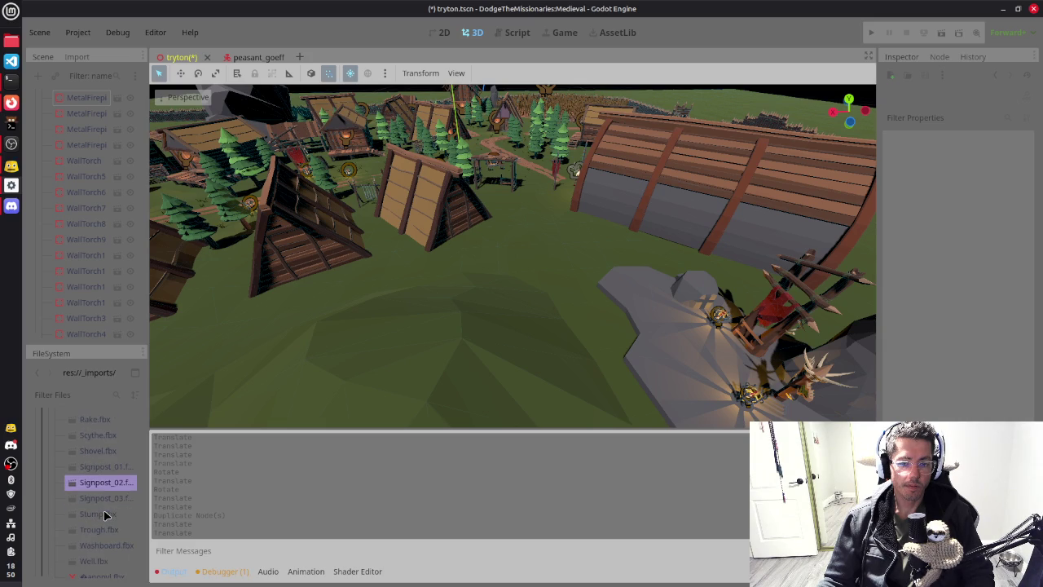
pyautogui.press('Up')
pyautogui.press('Up')
pyautogui.press('Up')
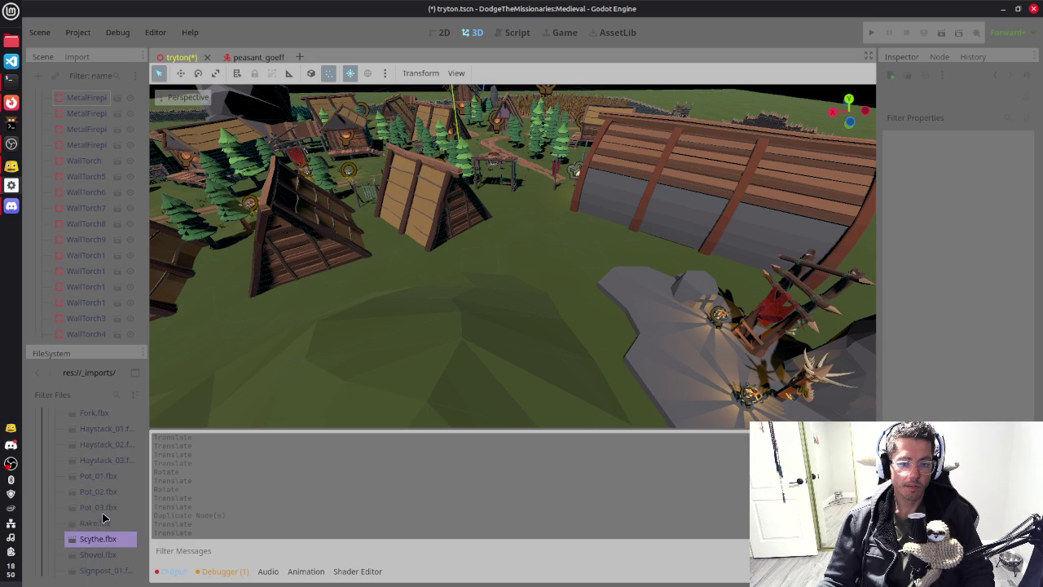
pyautogui.press('Up')
pyautogui.press('Up')
pyautogui.press('Up')
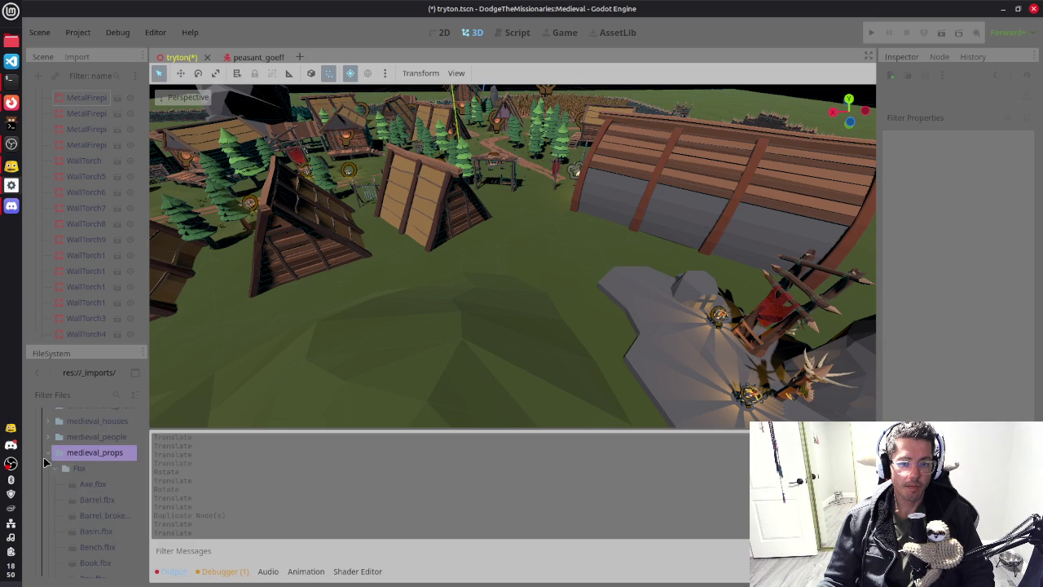
# Step: Browse the environment props models past the road models and back up to the folder
pyautogui.scroll(3, 62, 440)
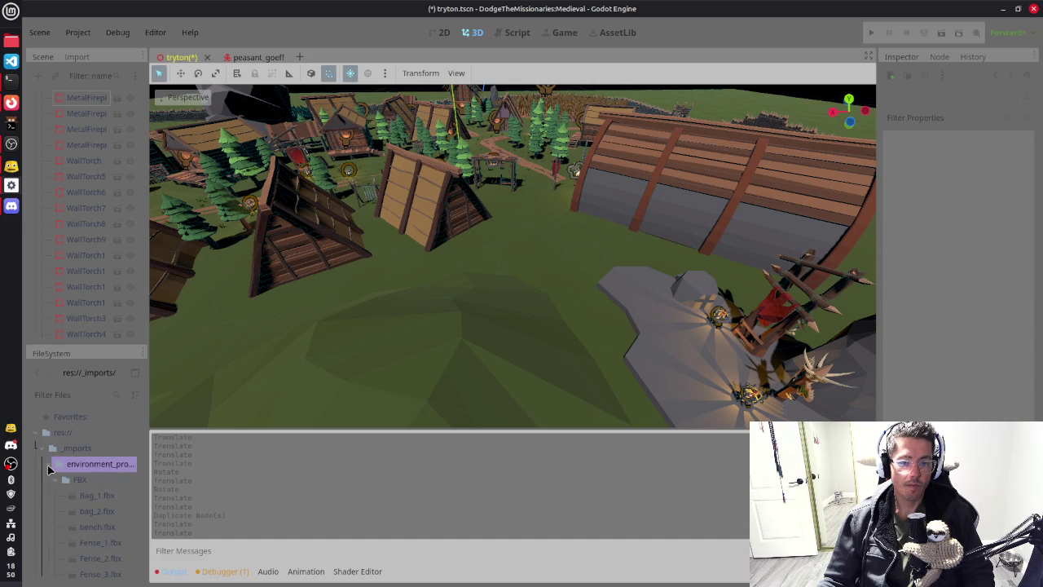
pyautogui.press('Down')
pyautogui.press('Down')
pyautogui.press('Down')
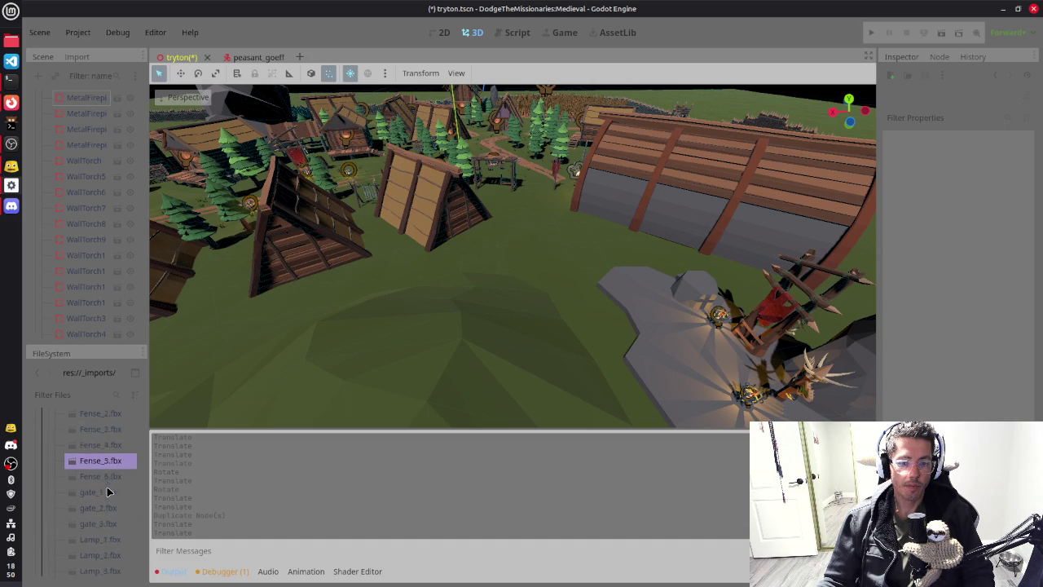
pyautogui.press('Down')
pyautogui.press('Down')
pyautogui.press('Down')
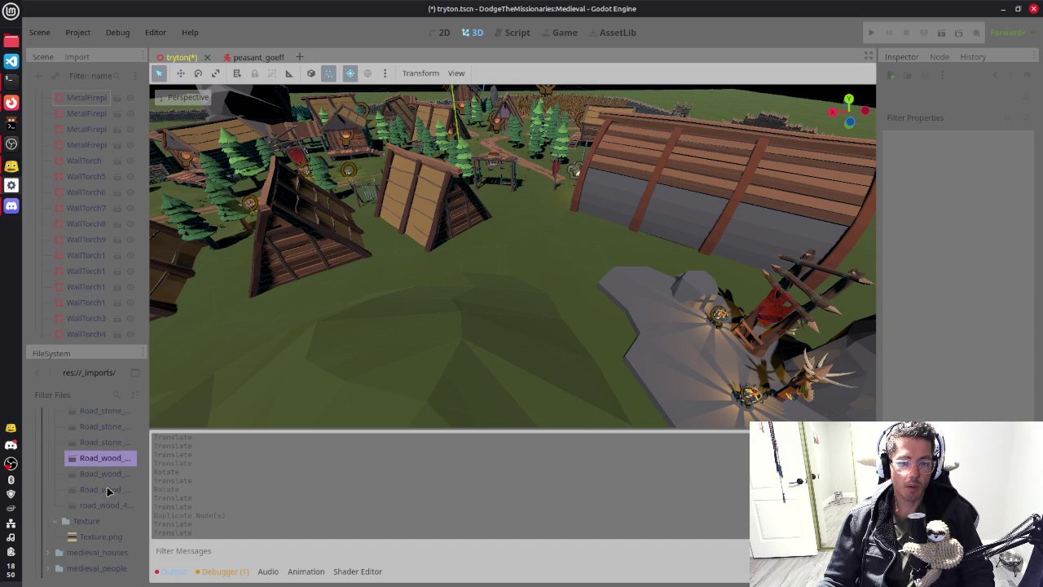
pyautogui.press('Up')
pyautogui.press('Up')
pyautogui.press('Up')
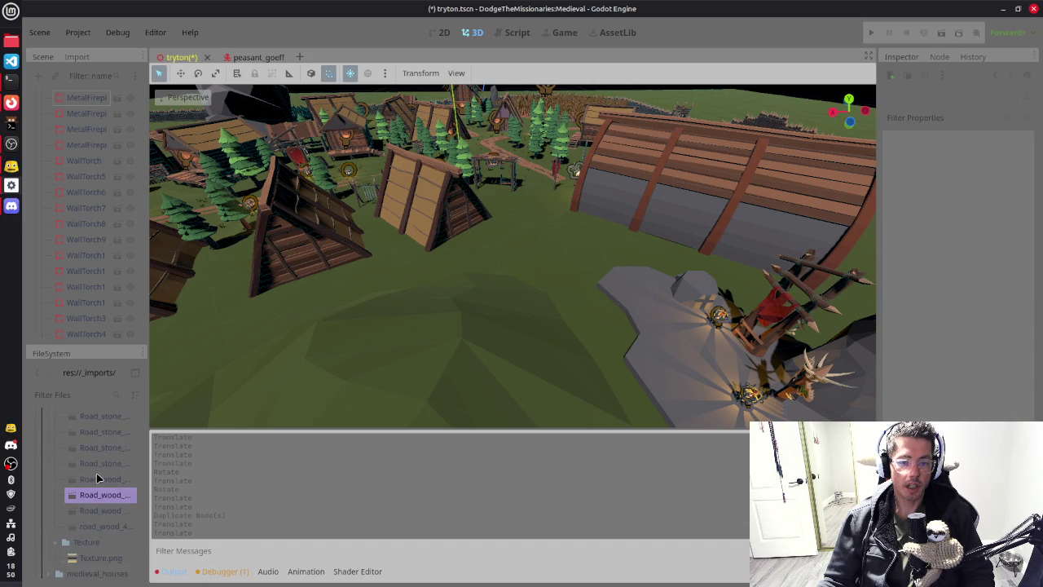
pyautogui.press('Up')
pyautogui.press('Up')
pyautogui.press('Up')
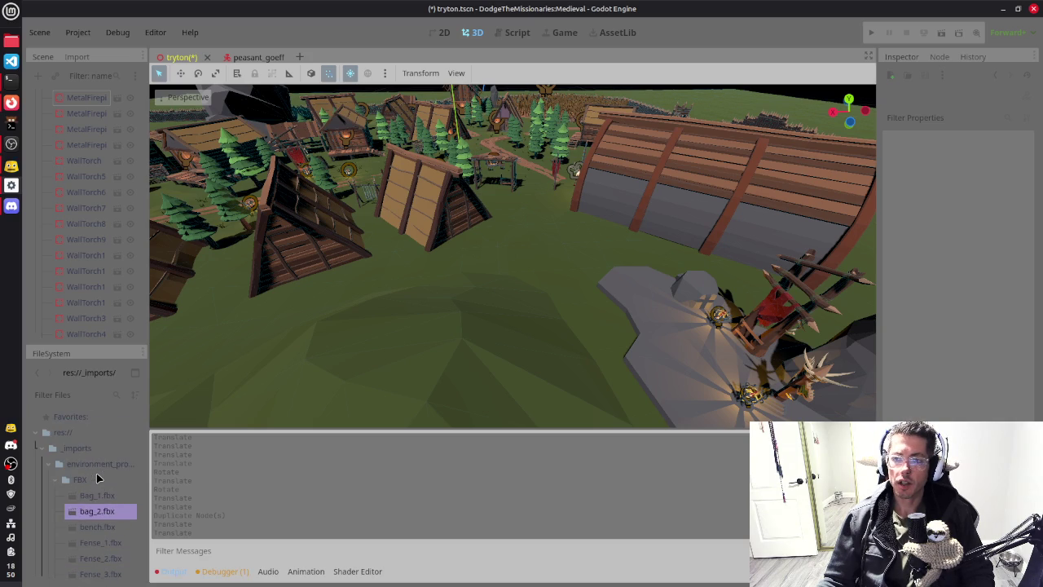
pyautogui.scroll(-1, 99, 506)
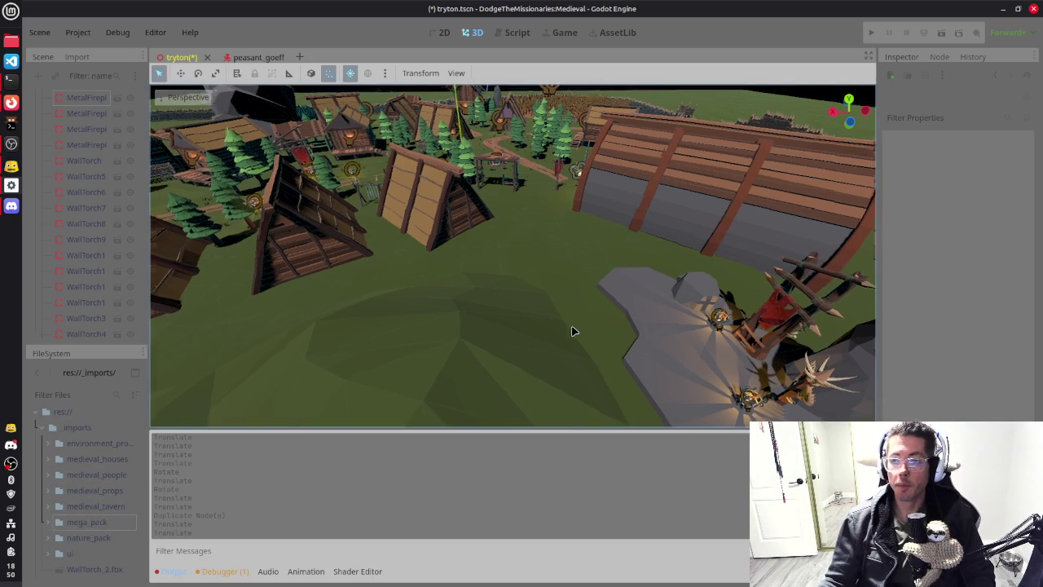
pyautogui.scroll(-4, 578, 332)
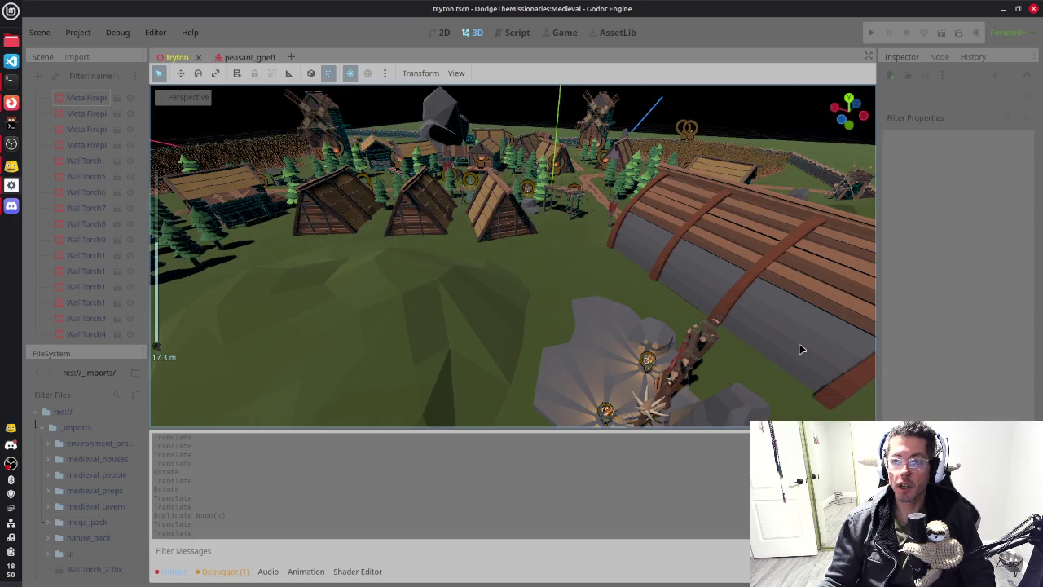
pyautogui.moveTo(801, 350)
pyautogui.mouseDown()
pyautogui.moveTo(505, 363)
pyautogui.moveTo(696, 302)
pyautogui.moveTo(671, 307)
pyautogui.mouseUp()
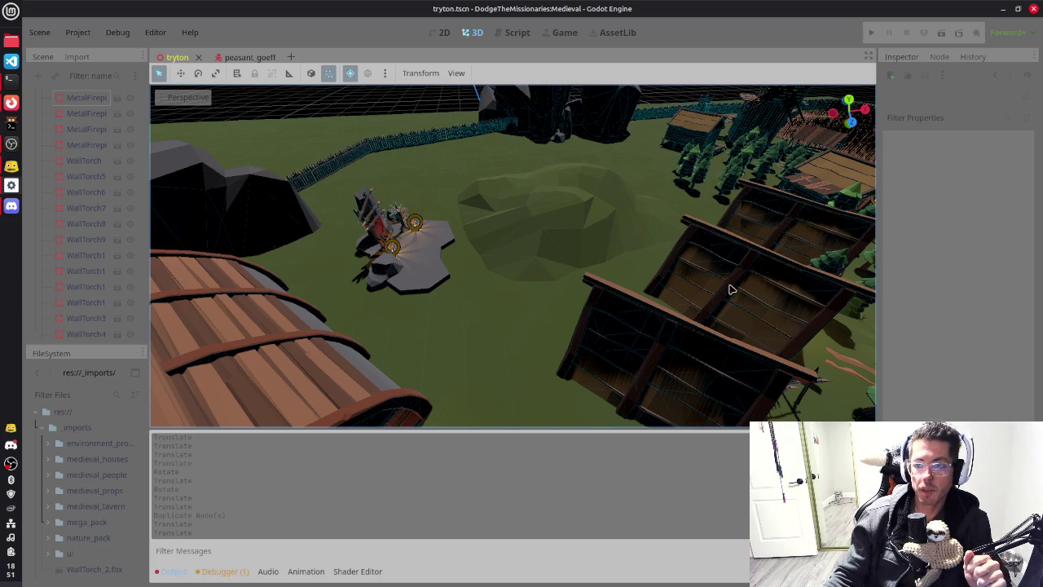
pyautogui.scroll(-10, 727, 287)
pyautogui.moveTo(693, 322)
pyautogui.mouseDown()
pyautogui.moveTo(643, 344)
pyautogui.moveTo(489, 325)
pyautogui.mouseUp()
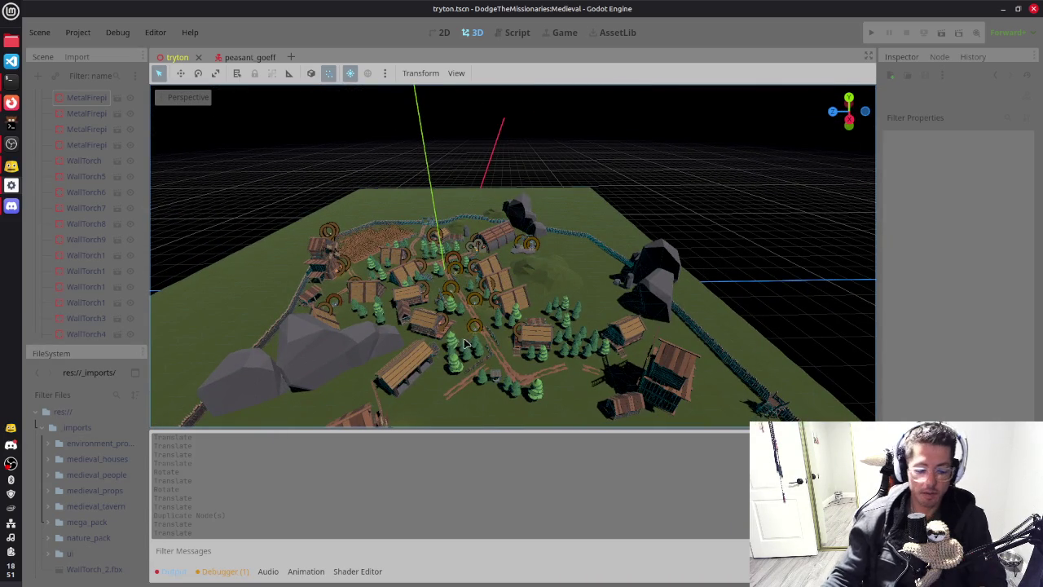
pyautogui.scroll(5, 408, 338)
pyautogui.moveTo(409, 338)
pyautogui.mouseDown()
pyautogui.moveTo(544, 271)
pyautogui.moveTo(617, 377)
pyautogui.moveTo(375, 265)
pyautogui.mouseUp()
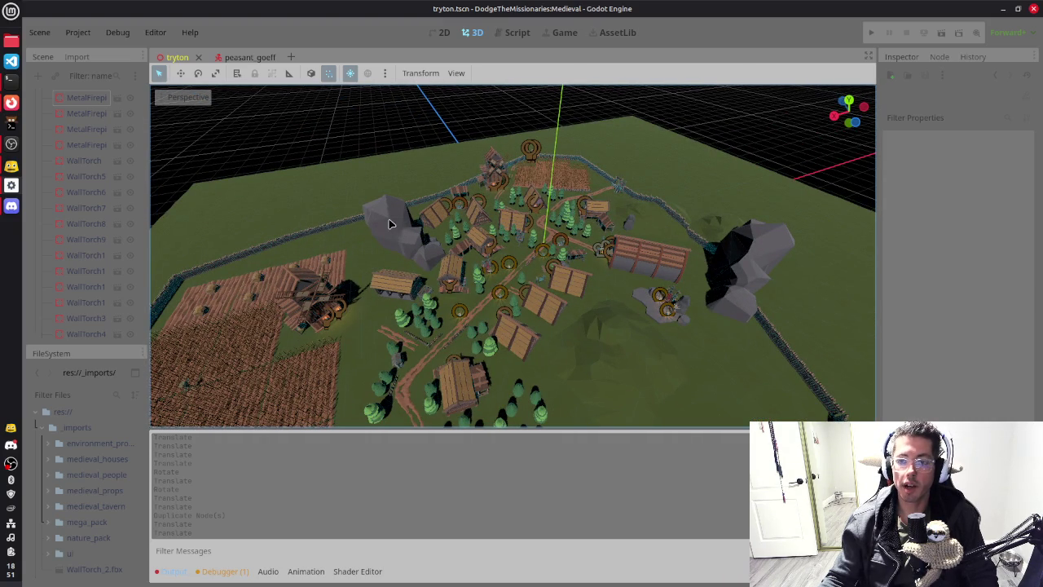
pyautogui.moveTo(652, 263)
pyautogui.mouseDown()
pyautogui.moveTo(507, 200)
pyautogui.moveTo(603, 281)
pyautogui.mouseUp()
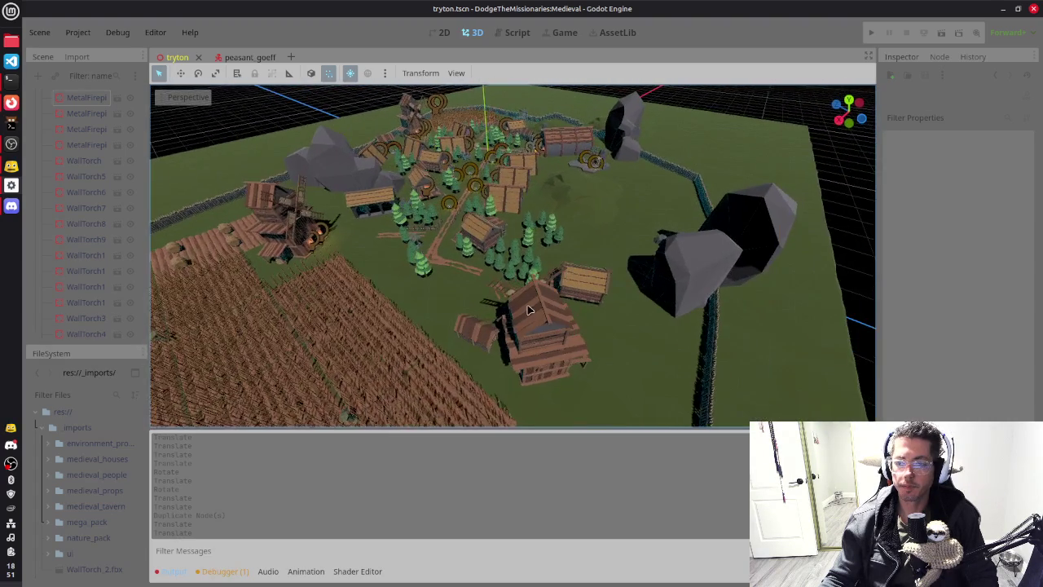
pyautogui.scroll(10, 633, 292)
pyautogui.scroll(-5, 634, 292)
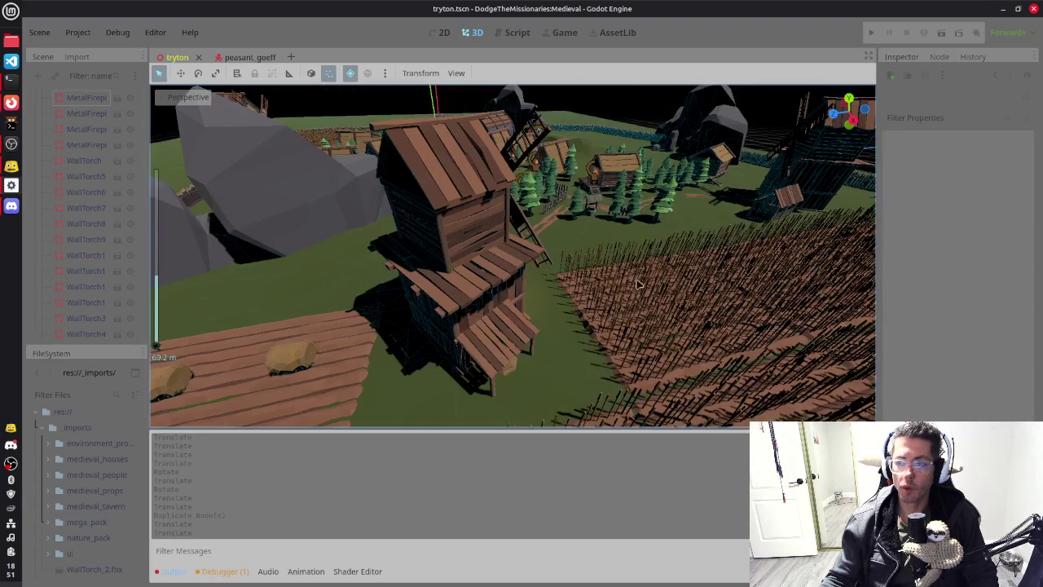
pyautogui.scroll(-3, 638, 251)
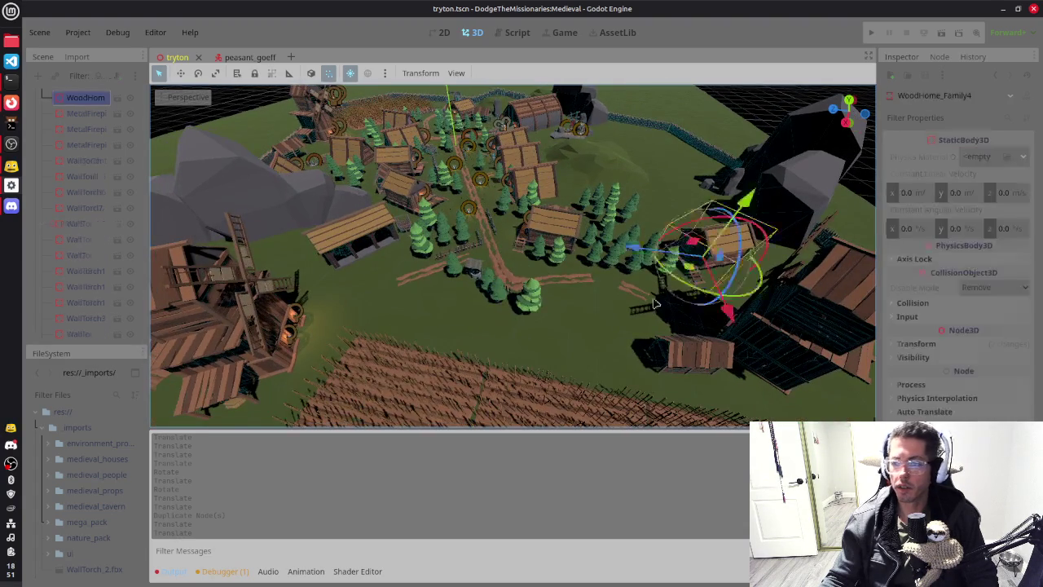
# Step: Frame the village around the wooden house and move Tree_A56 down-left along the path
pyautogui.click(696, 259)
pyautogui.press('f')
pyautogui.moveTo(540, 279)
pyautogui.mouseDown()
pyautogui.moveTo(571, 214)
pyautogui.moveTo(636, 195)
pyautogui.mouseUp()
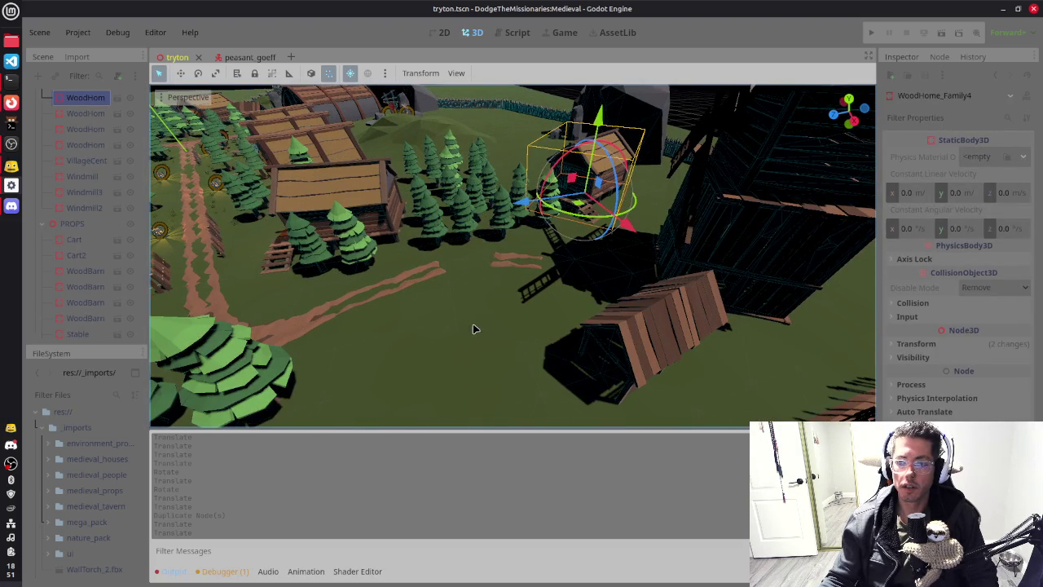
pyautogui.scroll(5, 615, 309)
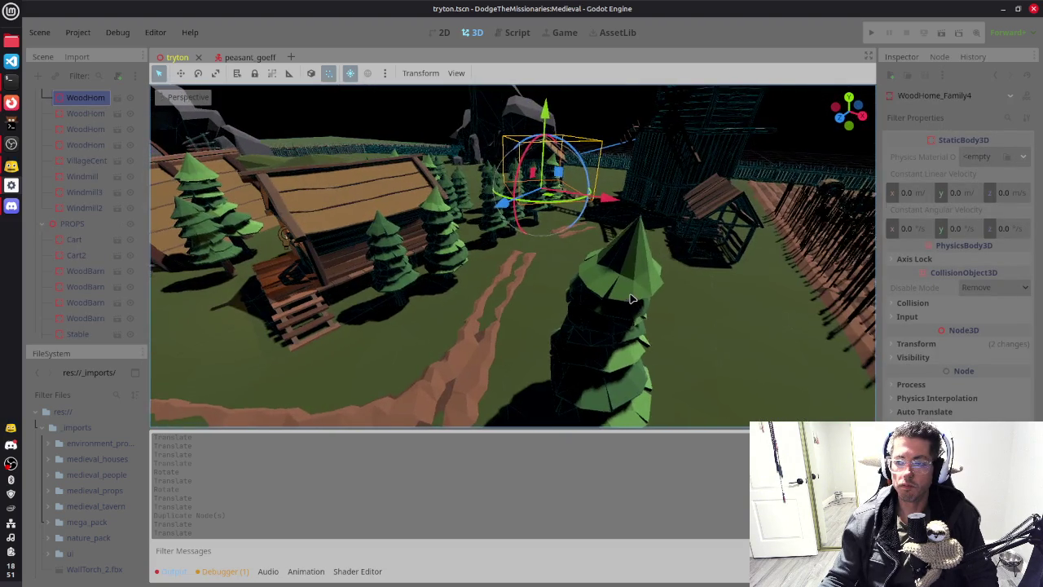
pyautogui.moveTo(611, 295); pyautogui.dragTo(562, 323)
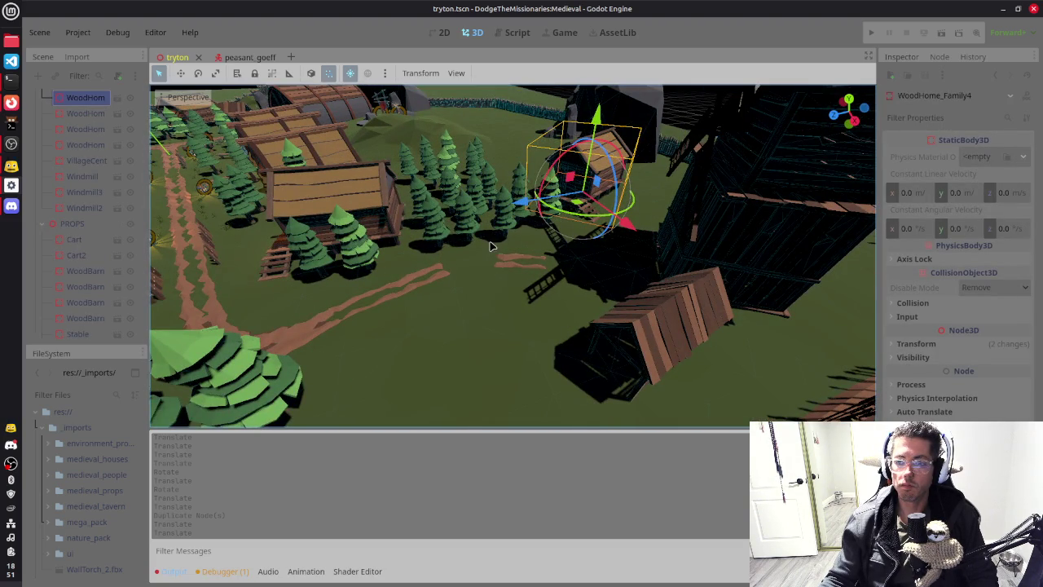
pyautogui.click(470, 231)
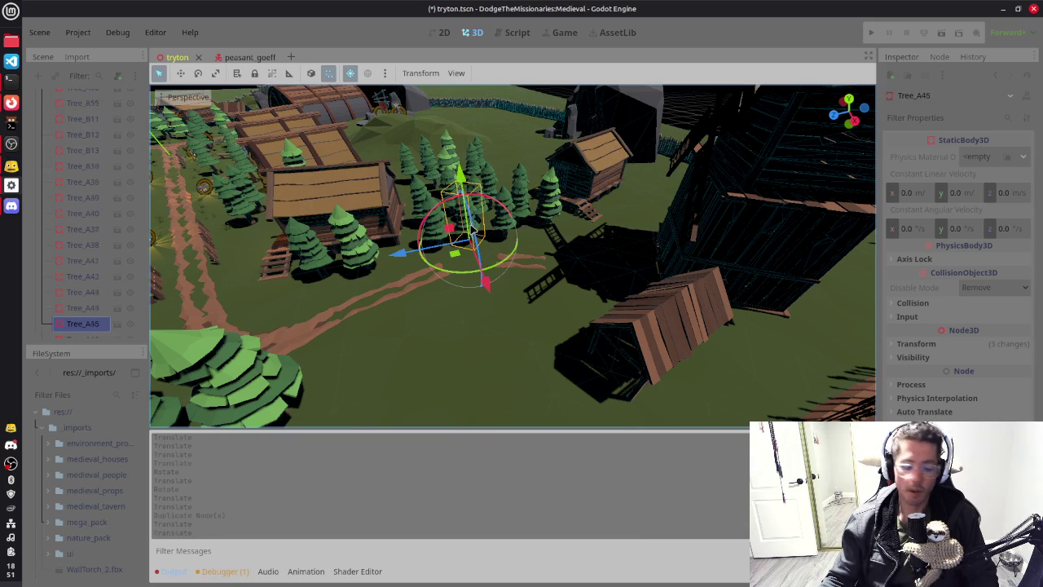
pyautogui.moveTo(454, 255)
pyautogui.mouseDown()
pyautogui.moveTo(416, 362)
pyautogui.moveTo(396, 373)
pyautogui.moveTo(466, 368)
pyautogui.moveTo(350, 372)
pyautogui.moveTo(424, 414)
pyautogui.mouseUp()
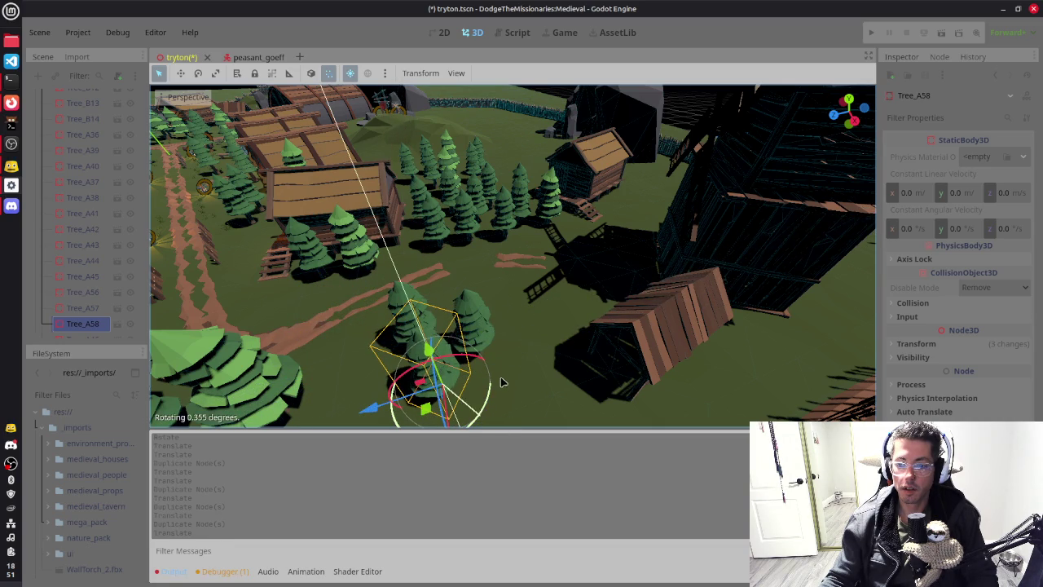
# Step: Rotate Tree_A58 about 81 degrees, then move Tree_A56 to Tree_A58 together beside the path
pyautogui.moveTo(500, 388); pyautogui.dragTo(491, 341)
pyautogui.moveTo(505, 381)
pyautogui.mouseDown()
pyautogui.moveTo(570, 338)
pyautogui.moveTo(461, 288)
pyautogui.mouseUp()
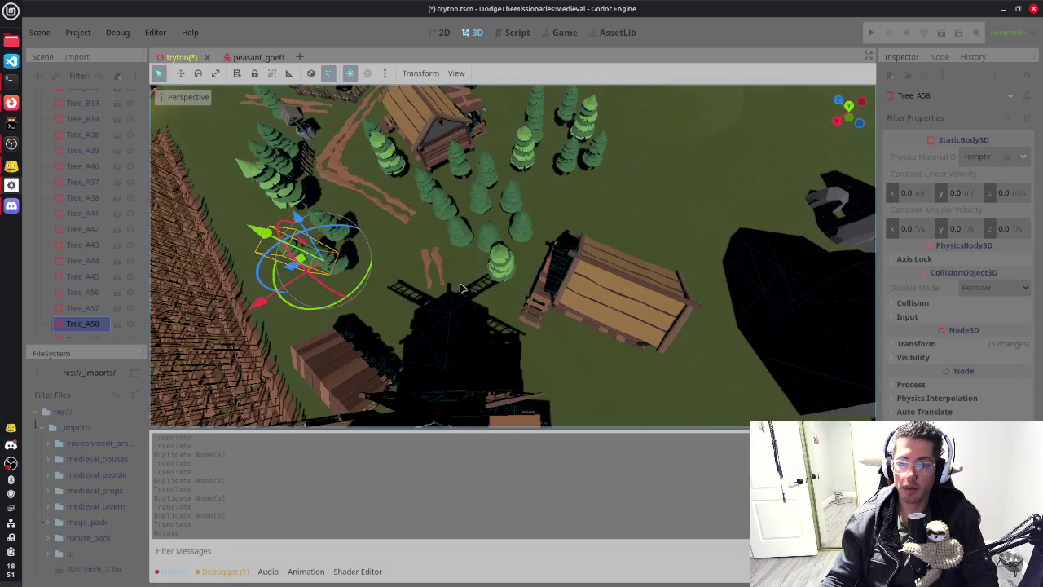
pyautogui.keyDown('shift'); pyautogui.click(344, 237); pyautogui.keyUp('shift')
pyautogui.keyDown('shift'); pyautogui.click(359, 295); pyautogui.keyUp('shift')
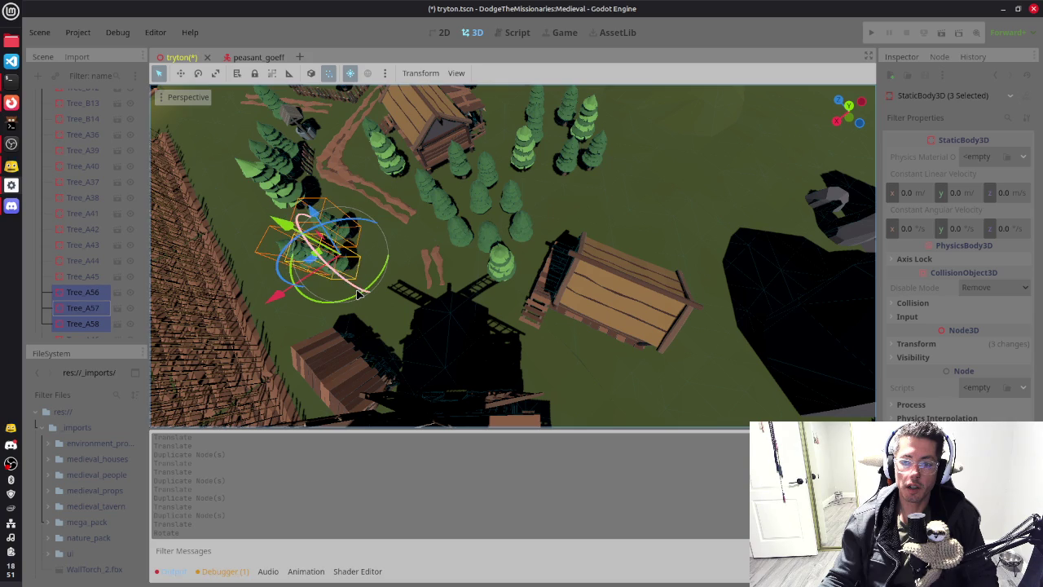
pyautogui.moveTo(320, 254)
pyautogui.mouseDown()
pyautogui.moveTo(338, 248)
pyautogui.moveTo(355, 259)
pyautogui.moveTo(349, 265)
pyautogui.moveTo(503, 256)
pyautogui.moveTo(568, 149)
pyautogui.mouseUp()
# Step: Save the scene and clear the tree selection
pyautogui.hotkey('ctrl', 's')
pyautogui.scroll(-8, 570, 171)
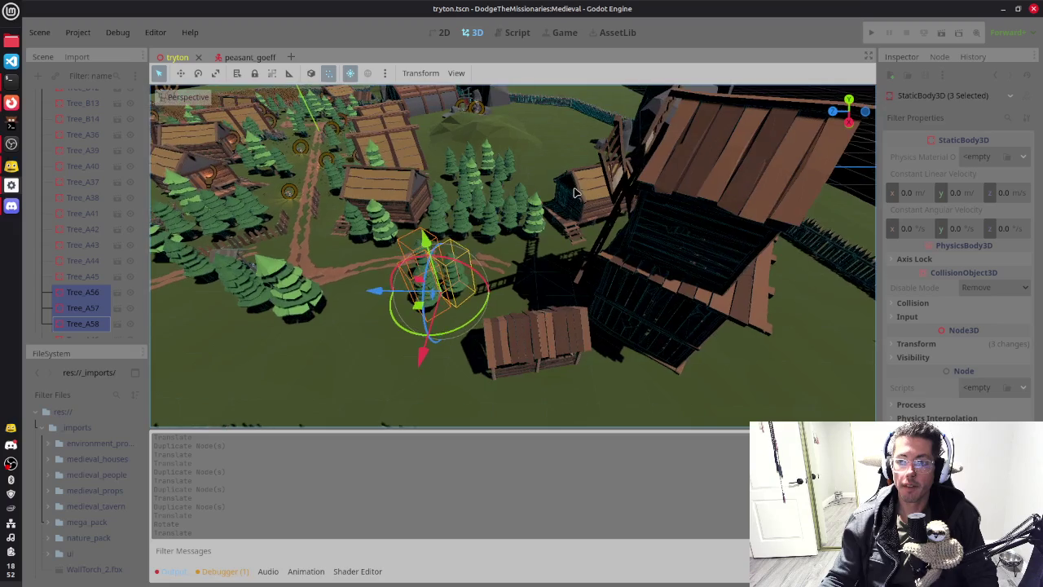
pyautogui.moveTo(565, 208); pyautogui.dragTo(552, 213)
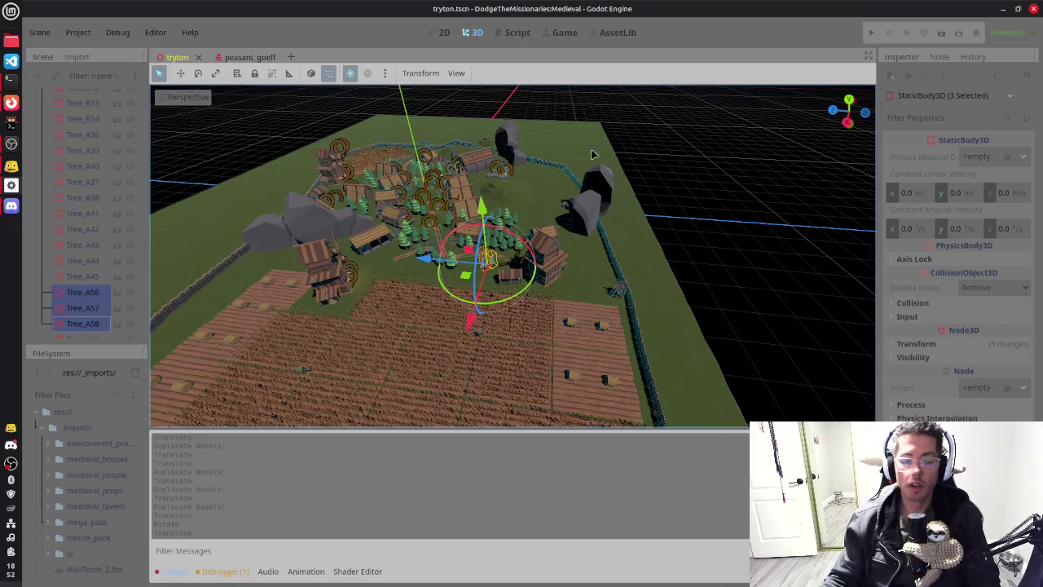
pyautogui.click(776, 198)
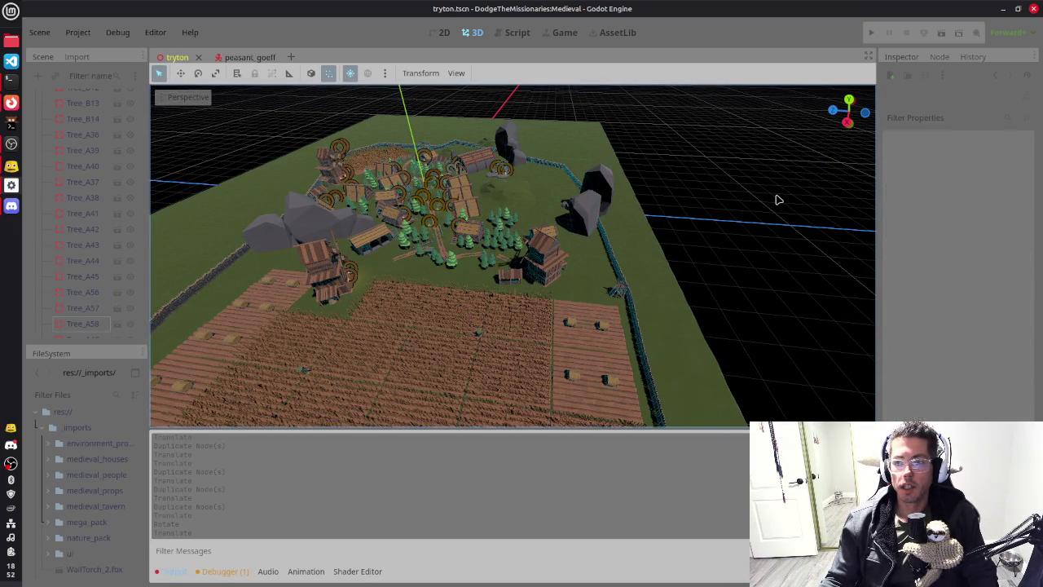
# Step: Enable Fog on the WorldEnvironment node, then save and run the game with F5
pyautogui.hotkey('ctrl', 's')
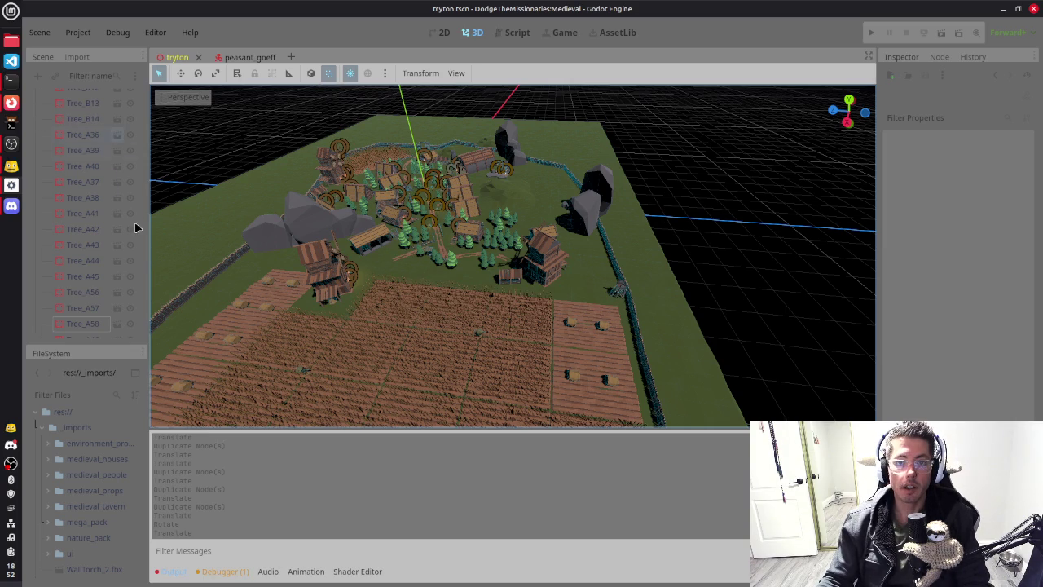
pyautogui.scroll(10, 102, 195)
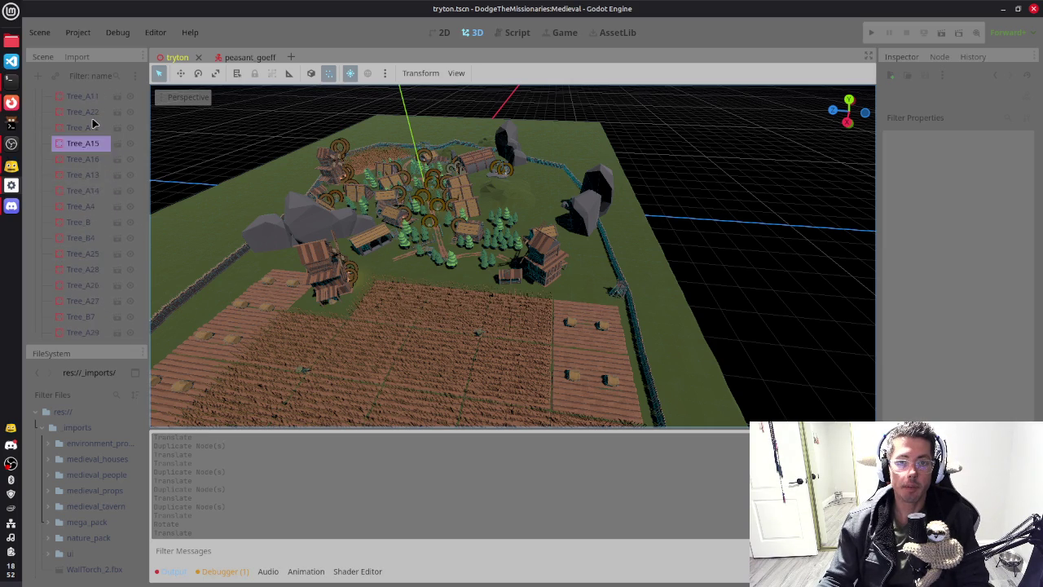
pyautogui.scroll(3, 93, 122)
pyautogui.click(43, 146)
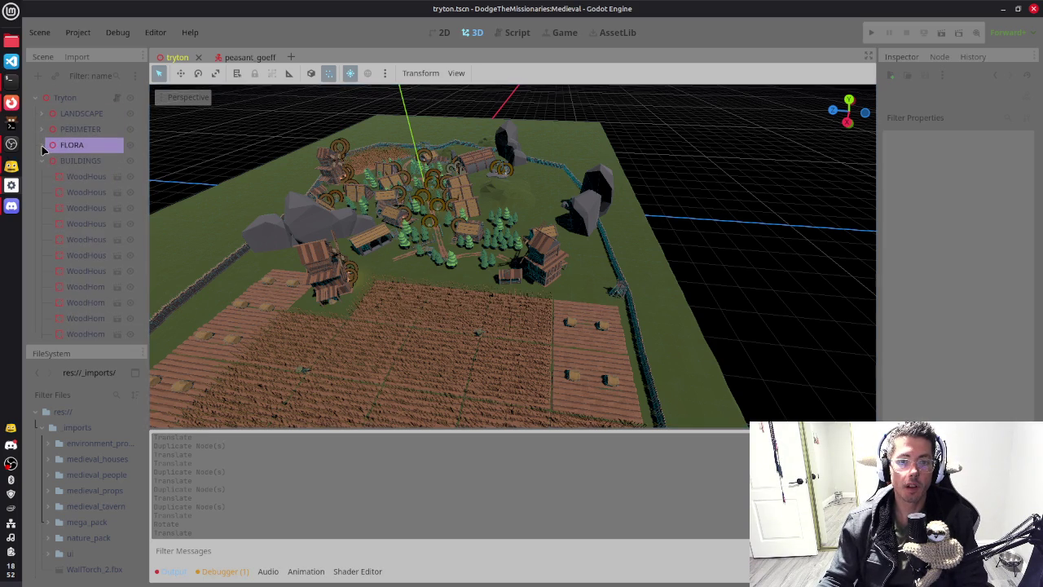
pyautogui.click(86, 223)
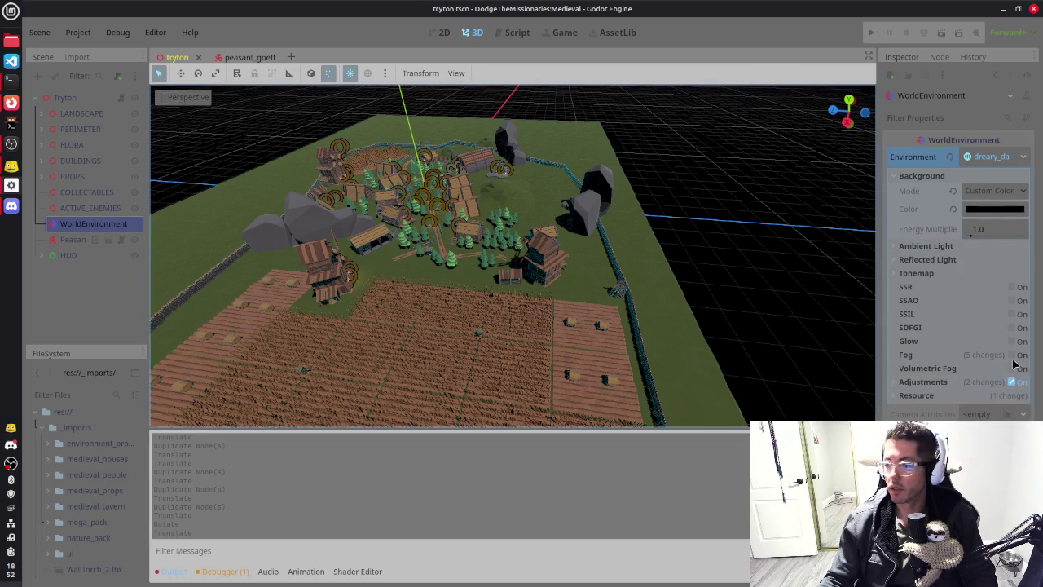
pyautogui.click(1012, 354)
pyautogui.press('F5')
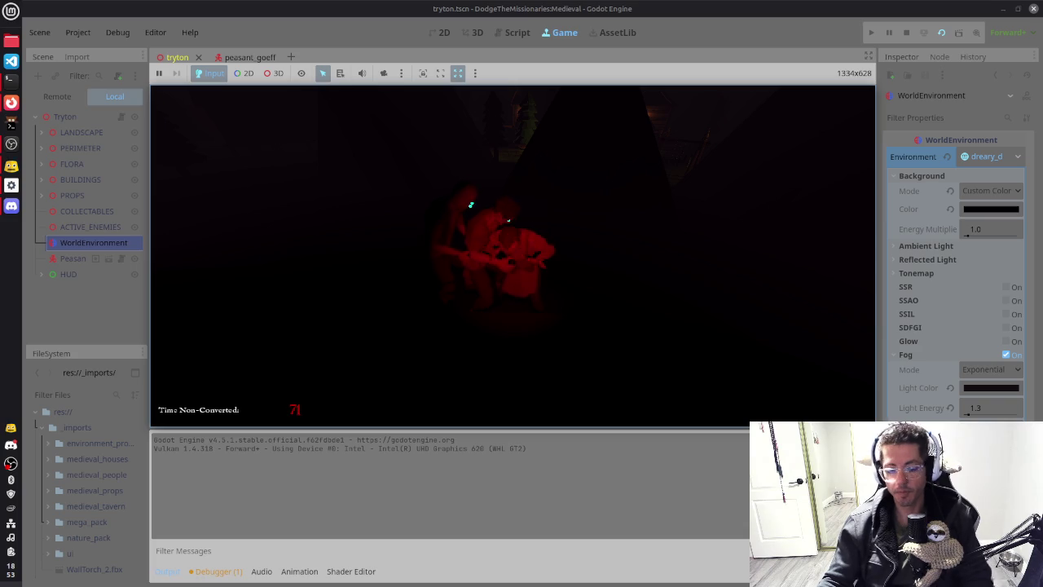
# Step: Stop the running game with F8 and untick Fog on the WorldEnvironment again
pyautogui.press('F8')
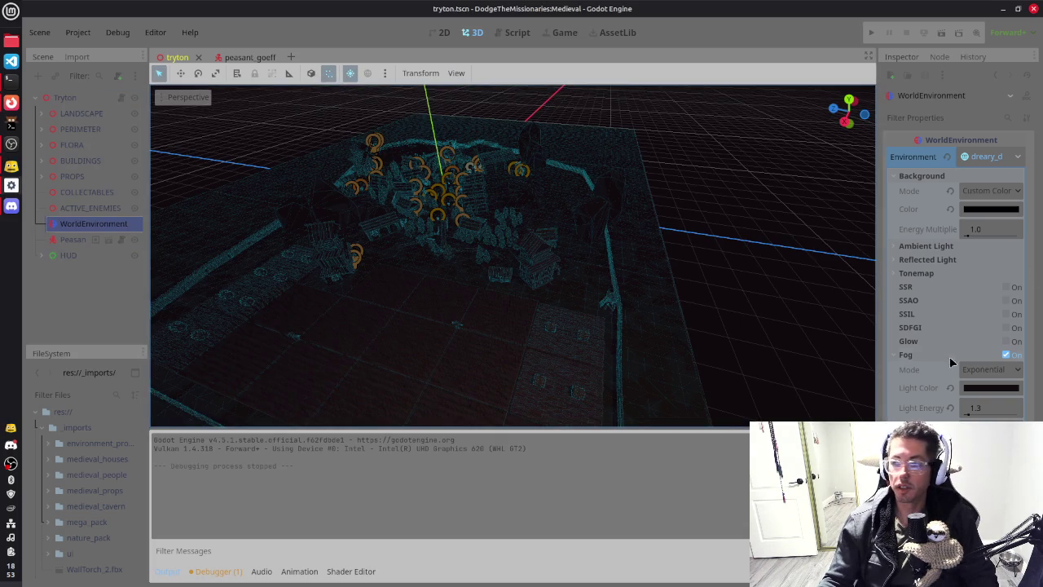
pyautogui.click(1007, 354)
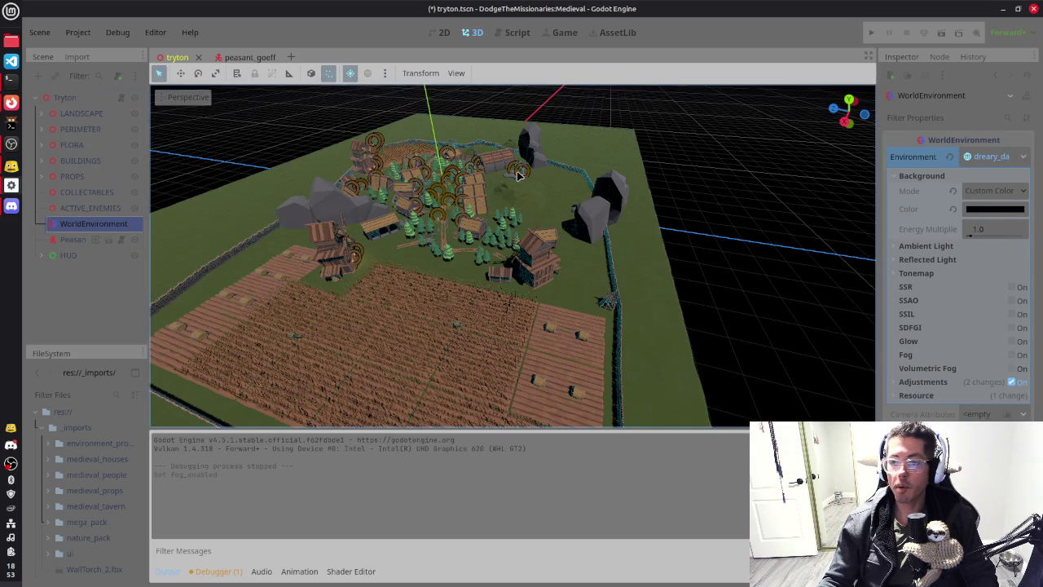
# Step: Inspect the tree flag near the barn from several angles and save the scene
pyautogui.click(517, 174)
pyautogui.scroll(5, 454, 308)
pyautogui.moveTo(454, 308); pyautogui.dragTo(500, 282)
pyautogui.moveTo(786, 247); pyautogui.dragTo(489, 277)
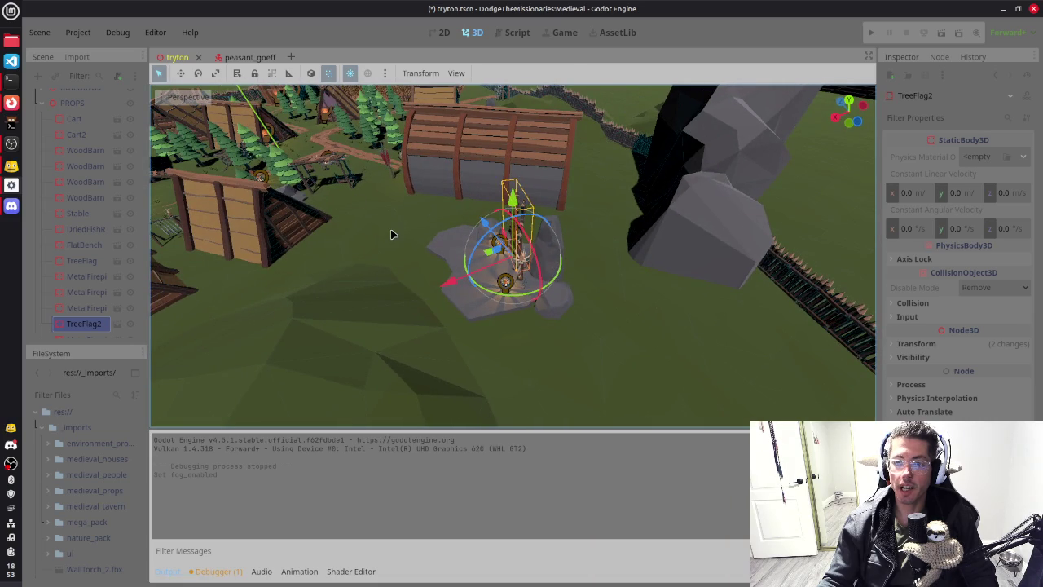
pyautogui.scroll(-2, 391, 235)
pyautogui.moveTo(527, 214)
pyautogui.mouseDown()
pyautogui.moveTo(575, 243)
pyautogui.moveTo(507, 350)
pyautogui.moveTo(554, 294)
pyautogui.mouseUp()
pyautogui.hotkey('ctrl', 's')
# Step: Switch to the top orthographic view over the open grass and select Hillmesh3
pyautogui.moveTo(562, 239)
pyautogui.mouseDown()
pyautogui.moveTo(717, 289)
pyautogui.moveTo(571, 279)
pyautogui.mouseUp()
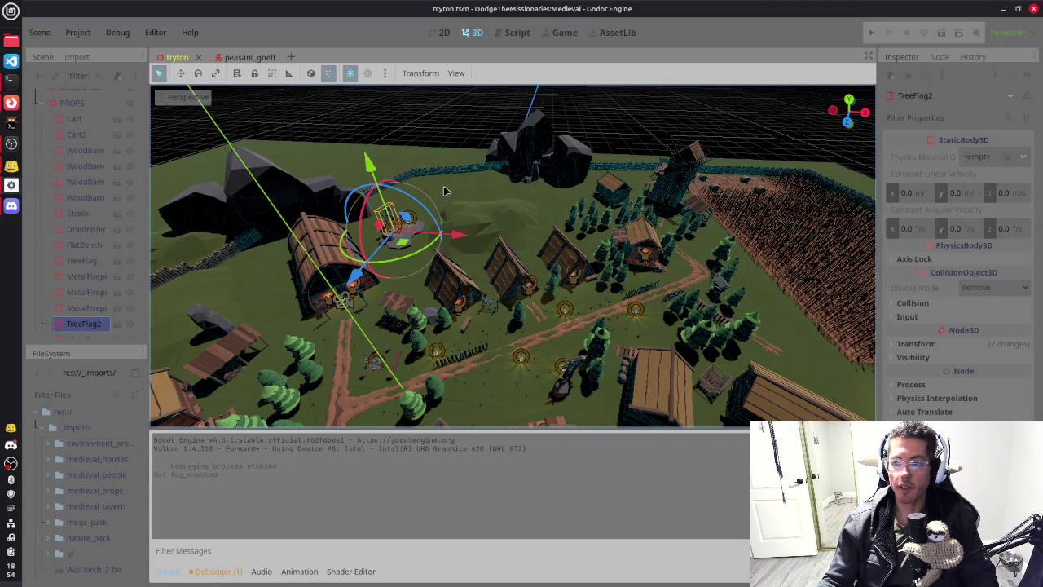
pyautogui.press('KP_7')
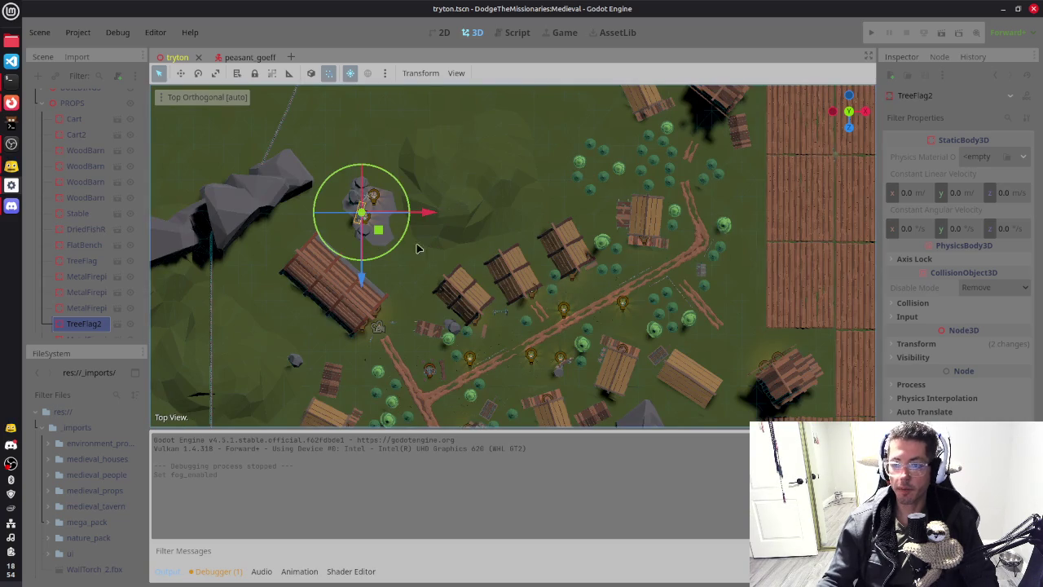
pyautogui.scroll(2, 550, 272)
pyautogui.moveTo(551, 272); pyautogui.dragTo(582, 307)
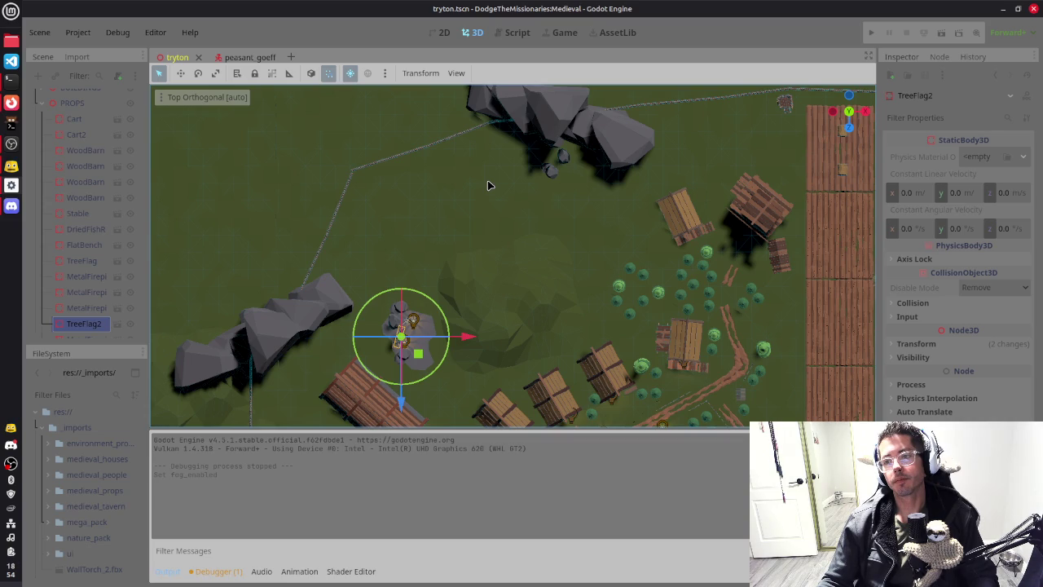
pyautogui.click(540, 307)
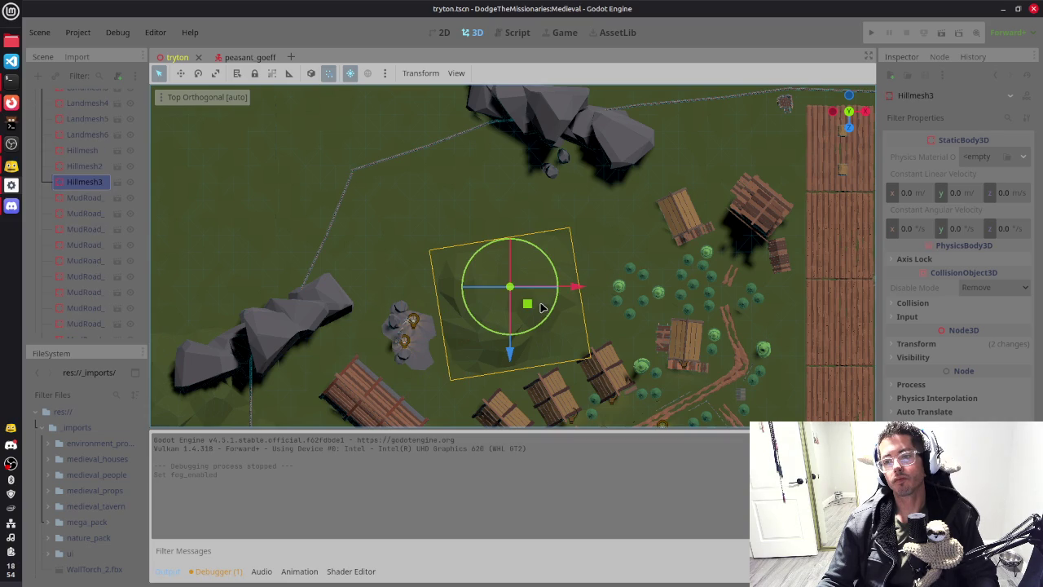
# Step: Duplicate Hillmesh3 and place the Hillmesh4 copy on the open grass between the rocks
pyautogui.hotkey('ctrl', 'd')
pyautogui.moveTo(527, 305)
pyautogui.mouseDown()
pyautogui.moveTo(465, 209)
pyautogui.moveTo(472, 233)
pyautogui.moveTo(493, 230)
pyautogui.moveTo(521, 254)
pyautogui.moveTo(525, 237)
pyautogui.moveTo(497, 233)
pyautogui.moveTo(524, 229)
pyautogui.moveTo(534, 242)
pyautogui.mouseUp()
pyautogui.moveTo(584, 275)
pyautogui.mouseDown()
pyautogui.moveTo(439, 161)
pyautogui.moveTo(573, 201)
pyautogui.moveTo(546, 189)
pyautogui.moveTo(545, 204)
pyautogui.mouseUp()
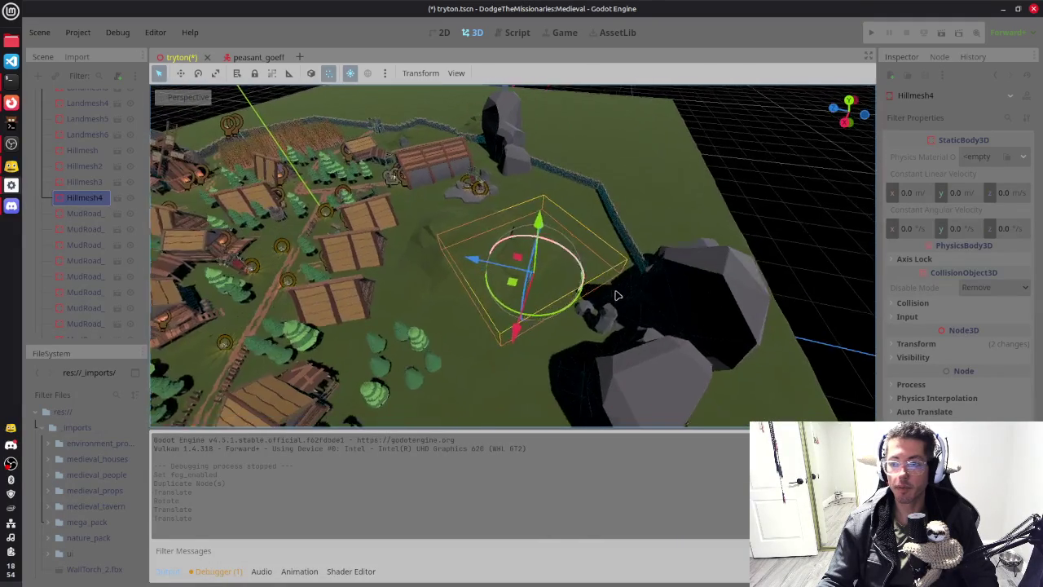
pyautogui.moveTo(489, 269); pyautogui.dragTo(496, 273)
pyautogui.moveTo(623, 230)
pyautogui.mouseDown()
pyautogui.moveTo(612, 233)
pyautogui.moveTo(687, 290)
pyautogui.mouseUp()
pyautogui.moveTo(537, 308)
pyautogui.mouseDown()
pyautogui.moveTo(589, 304)
pyautogui.moveTo(568, 272)
pyautogui.moveTo(661, 269)
pyautogui.moveTo(342, 138)
pyautogui.mouseUp()
pyautogui.click(343, 139)
pyautogui.moveTo(484, 296)
pyautogui.mouseDown()
pyautogui.moveTo(641, 298)
pyautogui.moveTo(617, 206)
pyautogui.mouseUp()
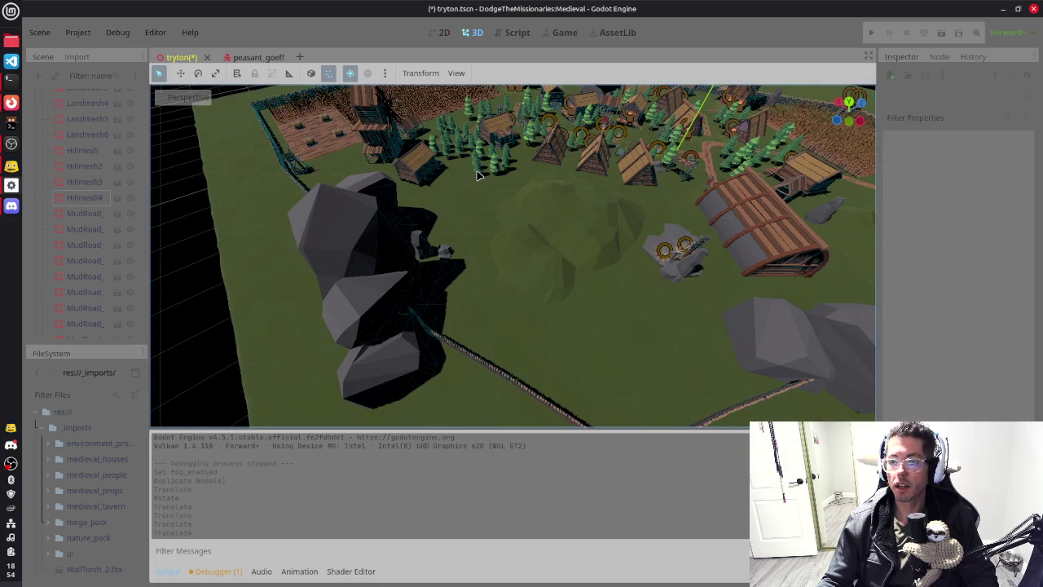
pyautogui.press('KP_7')
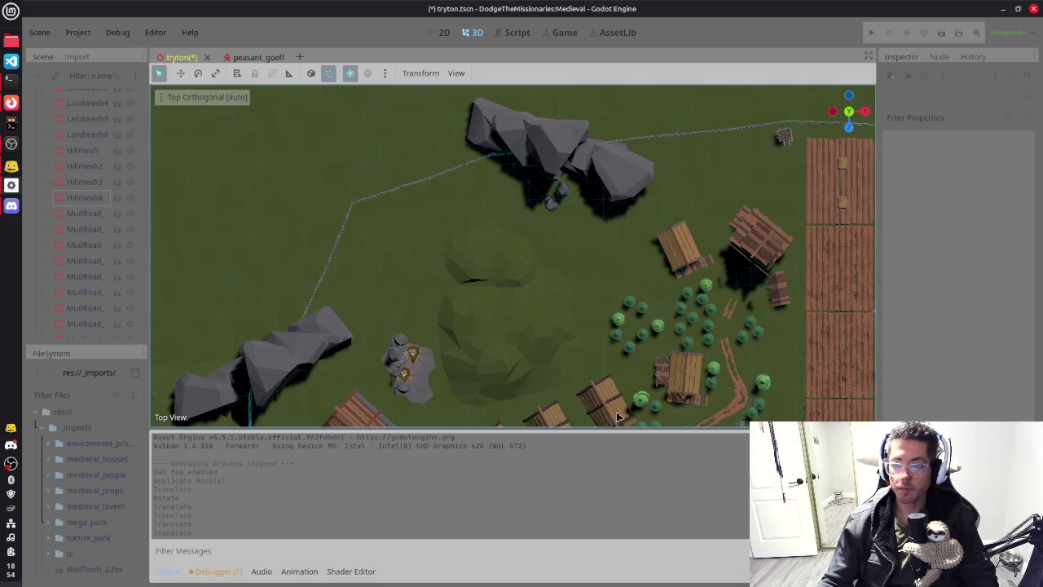
# Step: Select the seven-tree cluster, duplicate it and move the copy to a new spot
pyautogui.moveTo(640, 324); pyautogui.dragTo(676, 368)
pyautogui.hotkey('ctrl', 'd')
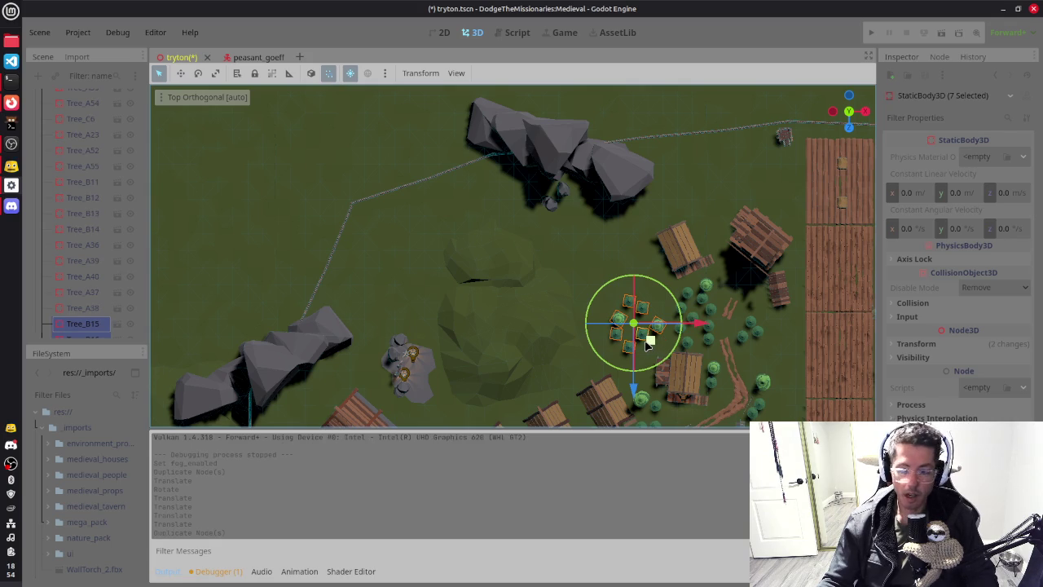
pyautogui.press('g')
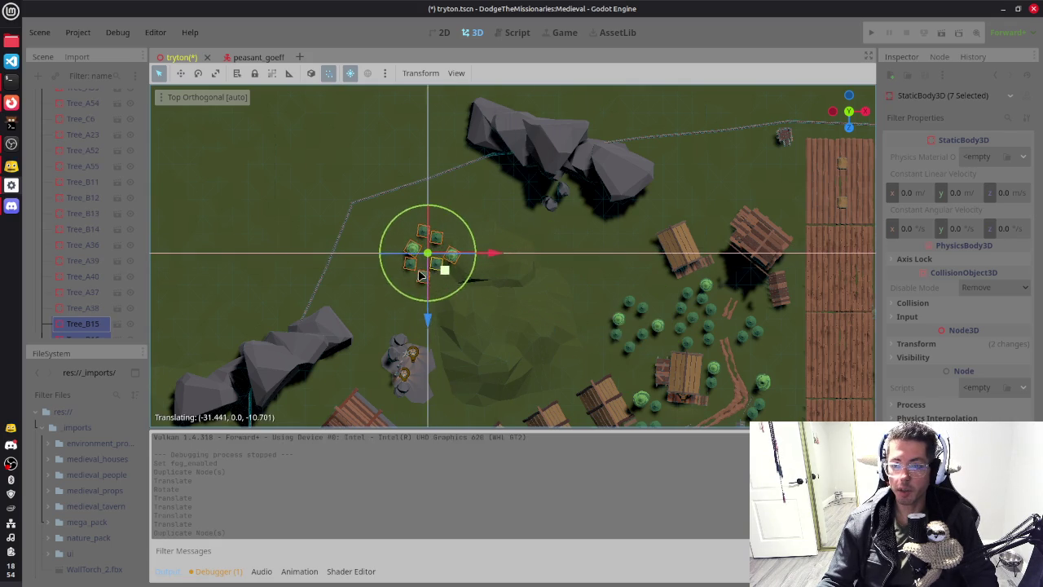
pyautogui.click(411, 275)
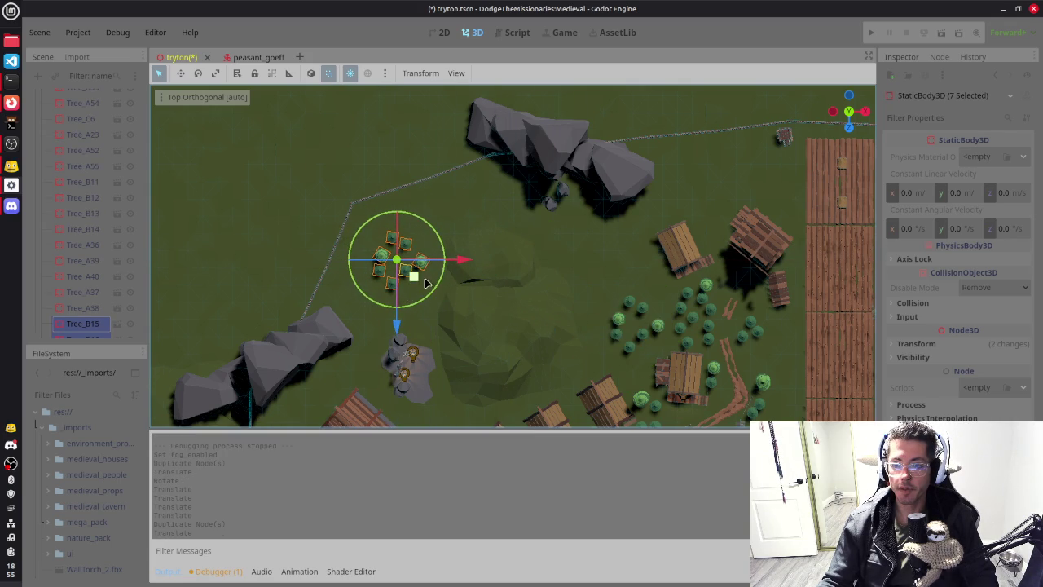
pyautogui.scroll(2, 421, 285)
pyautogui.press('f')
pyautogui.moveTo(768, 264)
pyautogui.mouseDown()
pyautogui.moveTo(805, 290)
pyautogui.moveTo(691, 258)
pyautogui.moveTo(660, 211)
pyautogui.moveTo(679, 209)
pyautogui.moveTo(642, 270)
pyautogui.moveTo(719, 272)
pyautogui.mouseUp()
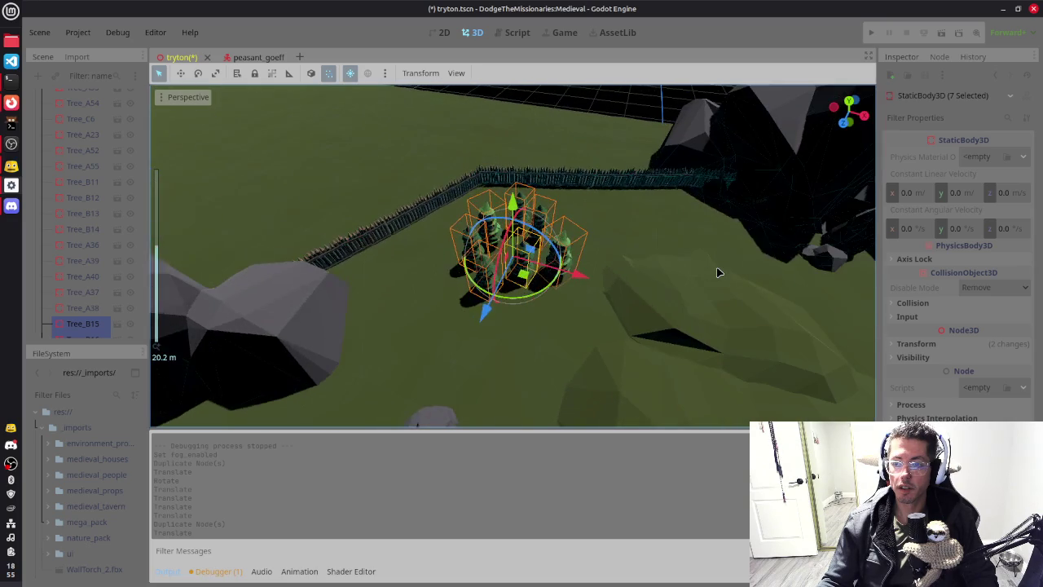
# Step: Duplicate the tree group again, moving and rotating it close to the rock
pyautogui.hotkey('ctrl', 'd')
pyautogui.moveTo(522, 274)
pyautogui.mouseDown()
pyautogui.moveTo(472, 346)
pyautogui.moveTo(435, 349)
pyautogui.moveTo(432, 377)
pyautogui.moveTo(444, 346)
pyautogui.moveTo(514, 347)
pyautogui.moveTo(547, 314)
pyautogui.mouseUp()
pyautogui.moveTo(487, 349); pyautogui.dragTo(479, 358)
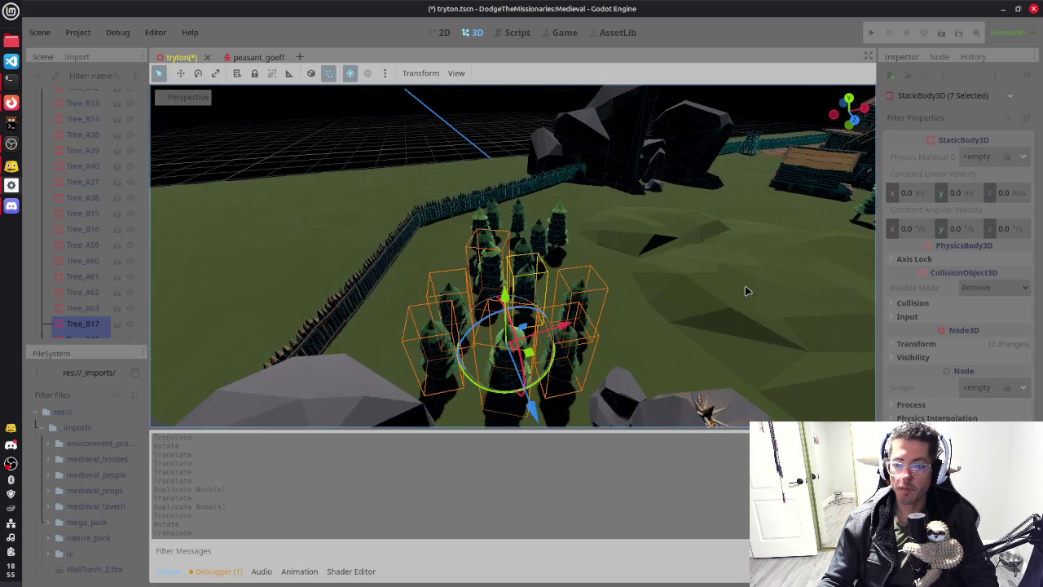
pyautogui.scroll(2, 526, 344)
pyautogui.moveTo(517, 335); pyautogui.dragTo(516, 355)
pyautogui.moveTo(705, 312); pyautogui.dragTo(570, 361)
# Step: Make another copy of the tree group, then move, rotate and nudge it into place
pyautogui.hotkey('ctrl', 'd')
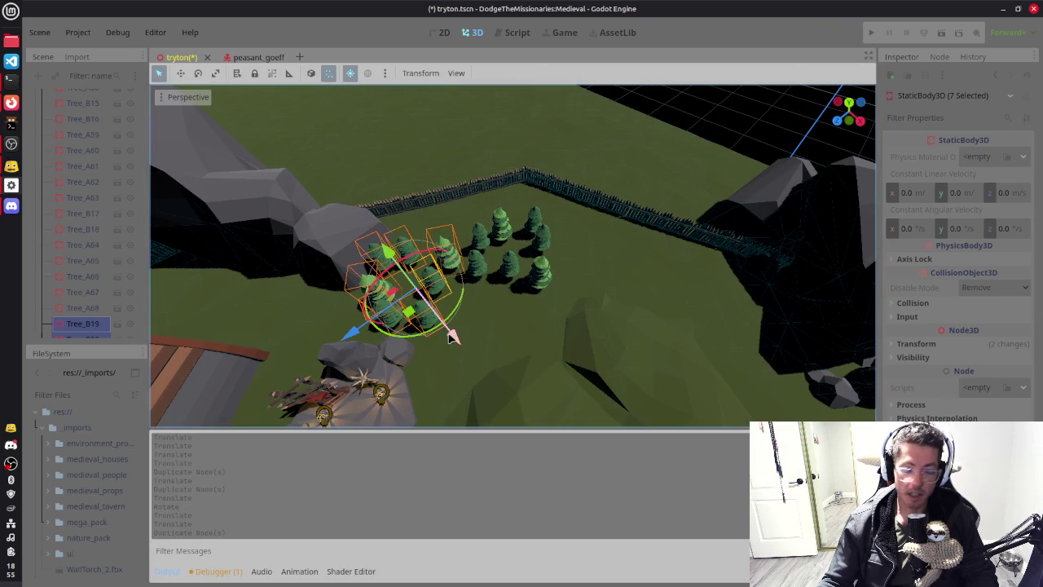
pyautogui.moveTo(413, 320)
pyautogui.mouseDown()
pyautogui.moveTo(680, 292)
pyautogui.moveTo(613, 277)
pyautogui.mouseUp()
pyautogui.click(613, 277)
pyautogui.press('r')
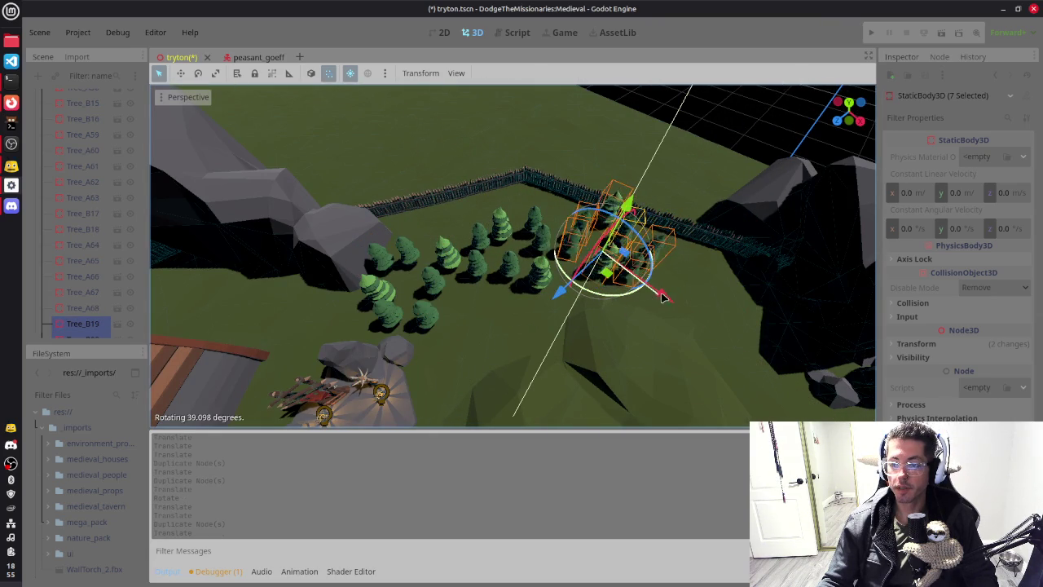
pyautogui.click(692, 264)
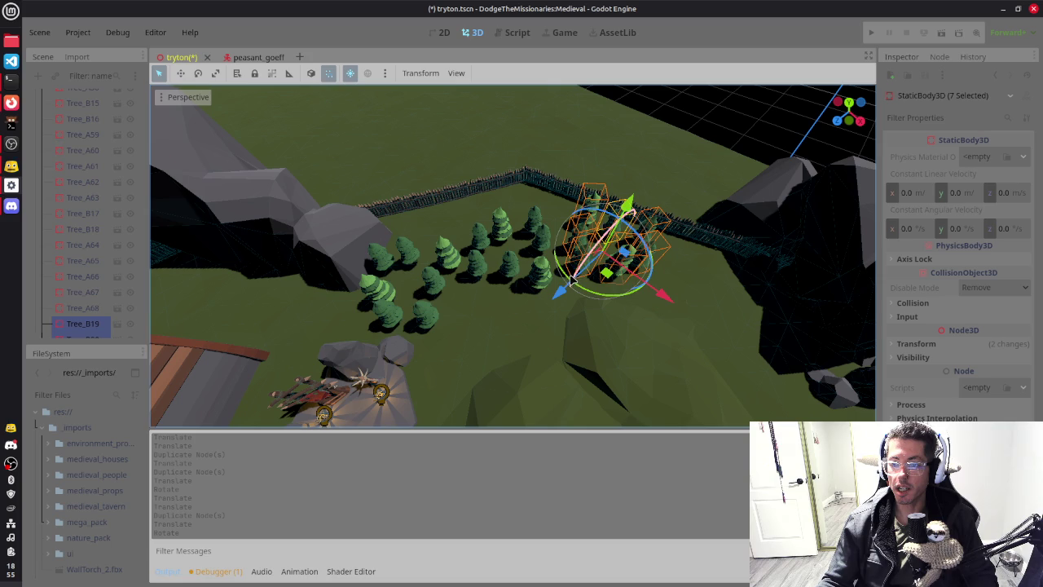
pyautogui.press('g')
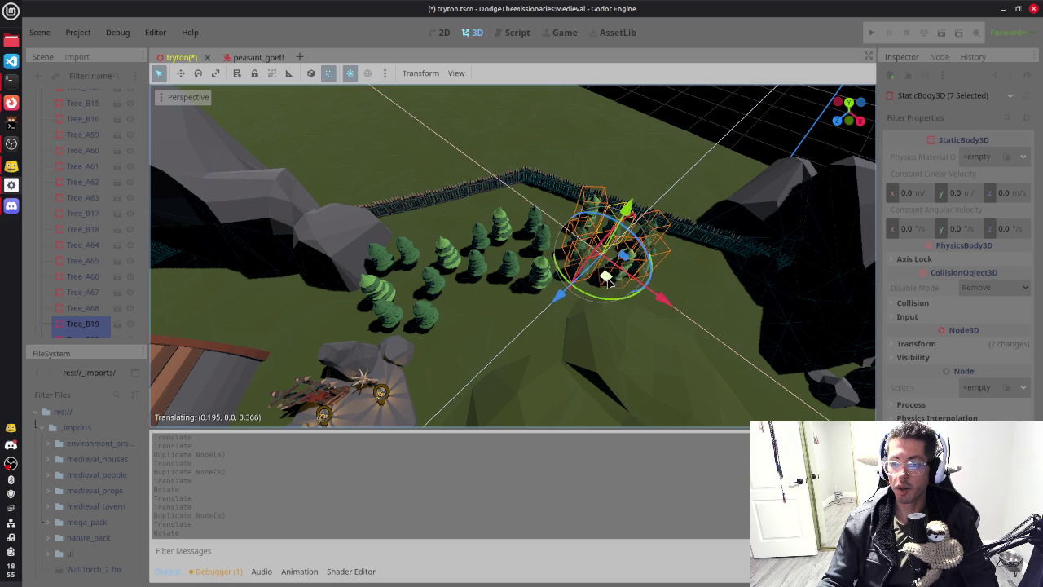
pyautogui.click(610, 282)
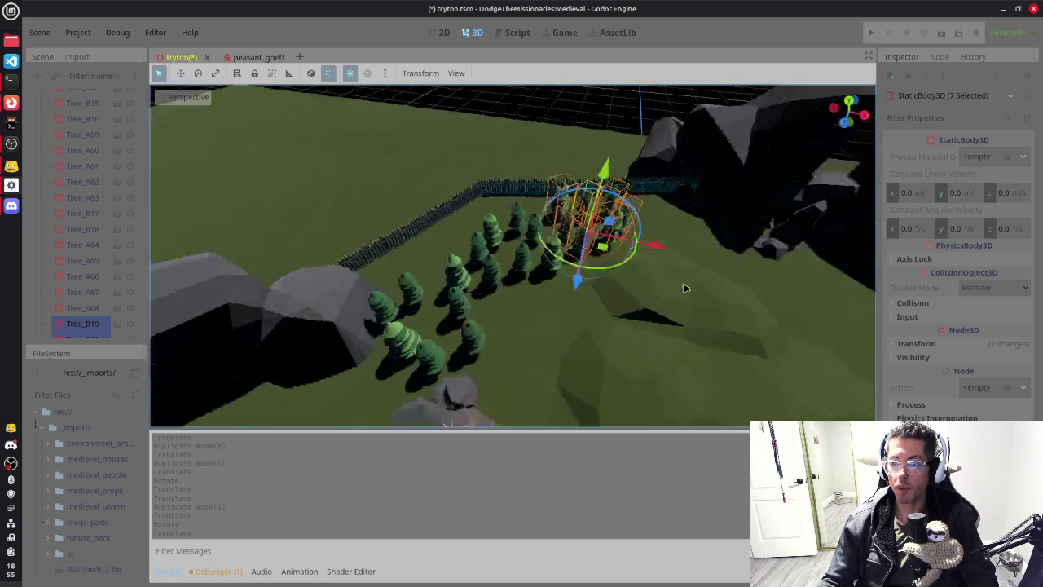
# Step: Duplicate the tree group and move the copy beside the large dark rock
pyautogui.moveTo(699, 277)
pyautogui.mouseDown()
pyautogui.moveTo(611, 282)
pyautogui.moveTo(538, 324)
pyautogui.mouseUp()
pyautogui.scroll(-2, 586, 293)
pyautogui.hotkey('ctrl', 'd')
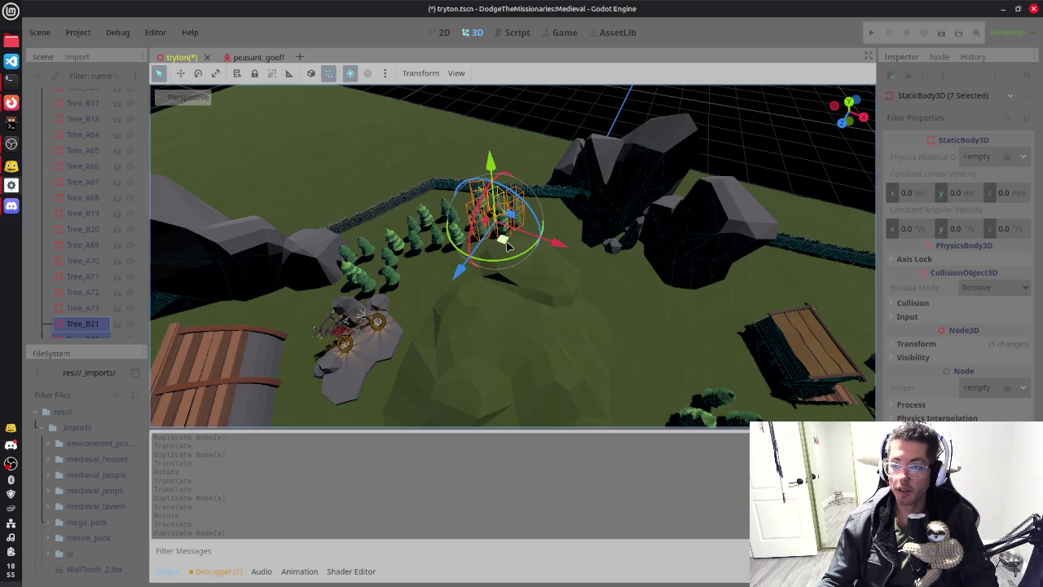
pyautogui.press('g')
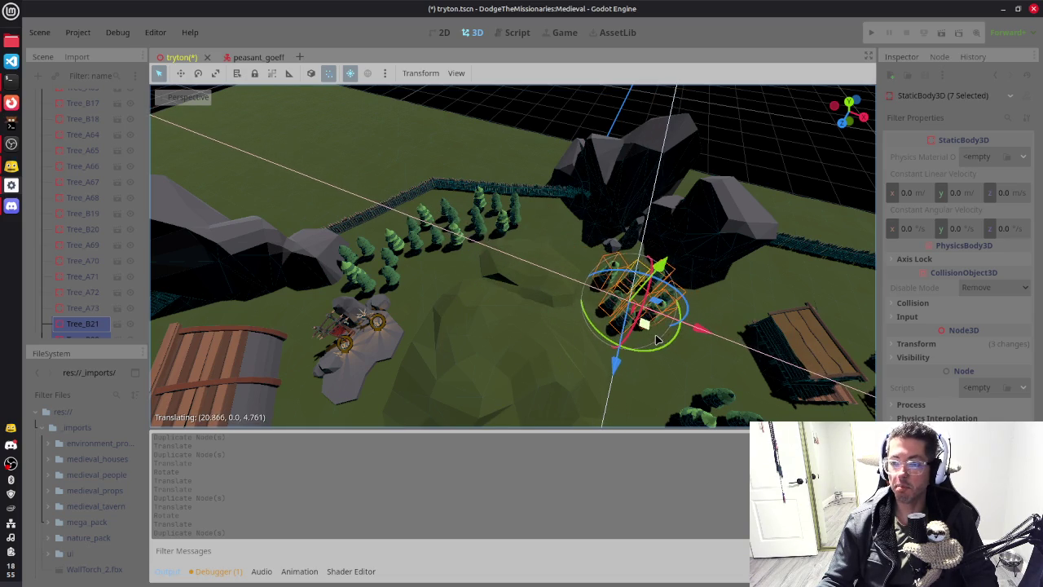
pyautogui.click(658, 326)
pyautogui.press('f')
pyautogui.scroll(3, 619, 313)
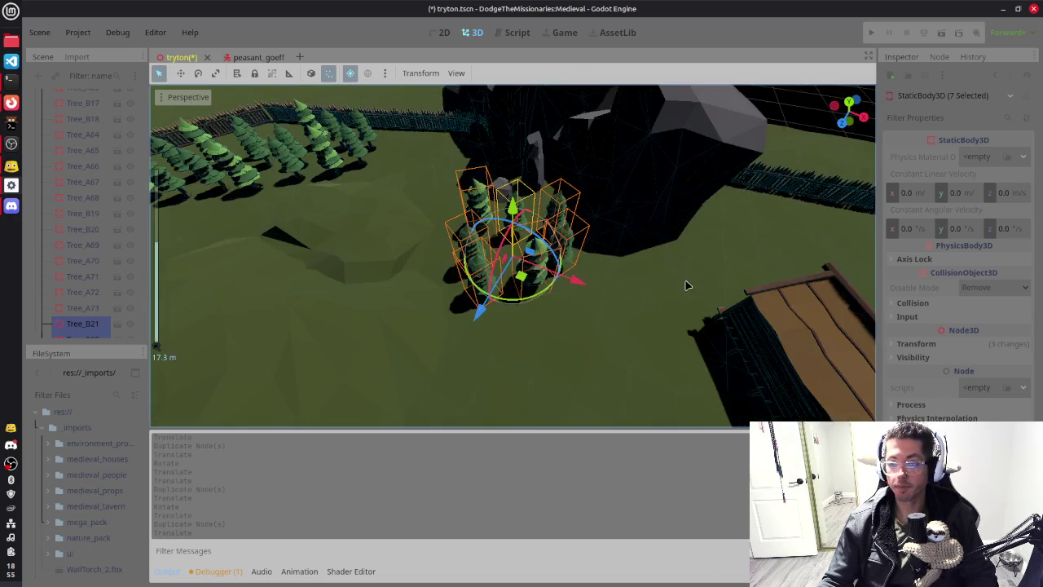
pyautogui.moveTo(535, 319)
pyautogui.mouseDown()
pyautogui.moveTo(546, 349)
pyautogui.moveTo(541, 340)
pyautogui.mouseUp()
pyautogui.moveTo(508, 291)
pyautogui.mouseDown()
pyautogui.moveTo(520, 285)
pyautogui.moveTo(510, 276)
pyautogui.mouseUp()
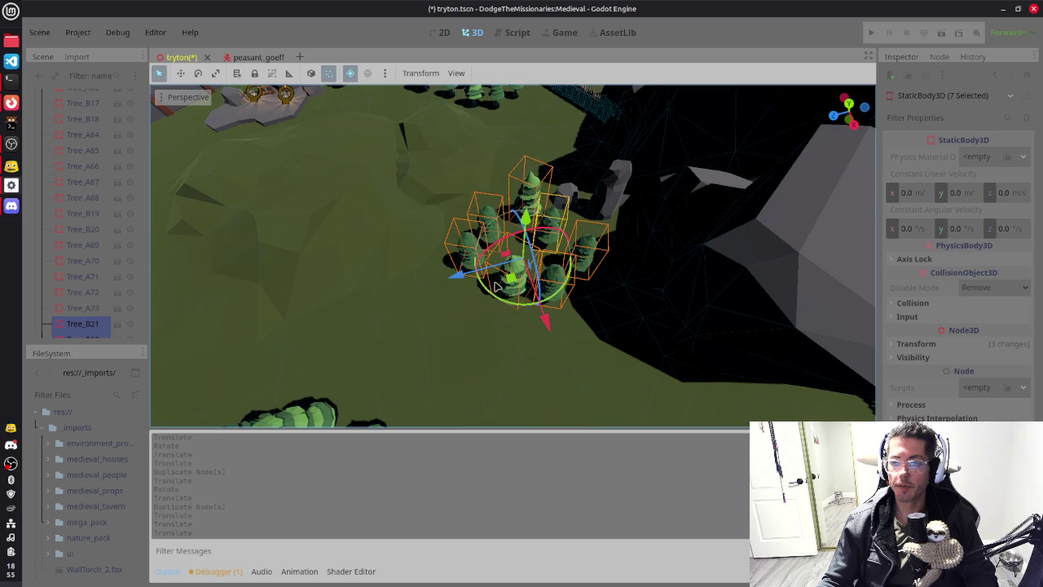
pyautogui.moveTo(460, 328)
pyautogui.mouseDown()
pyautogui.moveTo(559, 319)
pyautogui.moveTo(559, 298)
pyautogui.moveTo(794, 167)
pyautogui.mouseUp()
# Step: Select Tree_B21, Tree_A75 and Tree_A76, then move and rotate them together
pyautogui.click(494, 359)
pyautogui.click(526, 328)
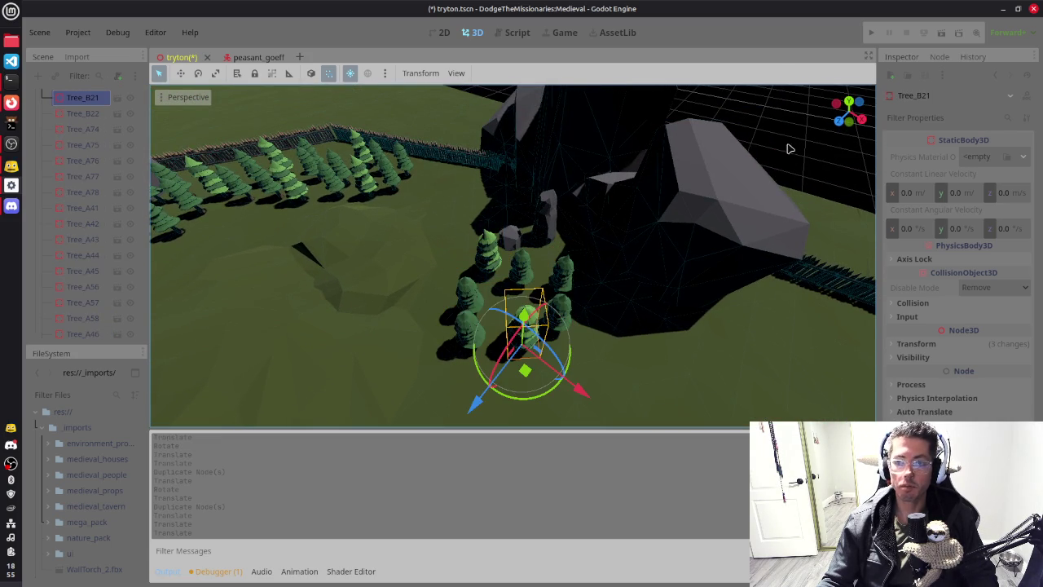
pyautogui.click(487, 353)
pyautogui.click(462, 303)
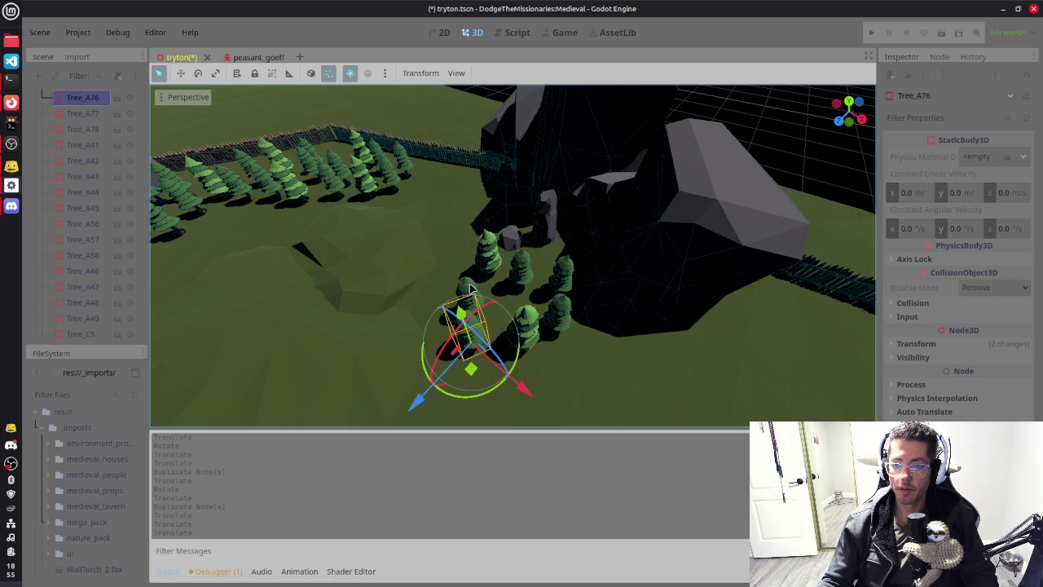
pyautogui.keyDown('shift'); pyautogui.click(481, 336); pyautogui.keyUp('shift')
pyautogui.keyDown('shift'); pyautogui.click(530, 340); pyautogui.keyUp('shift')
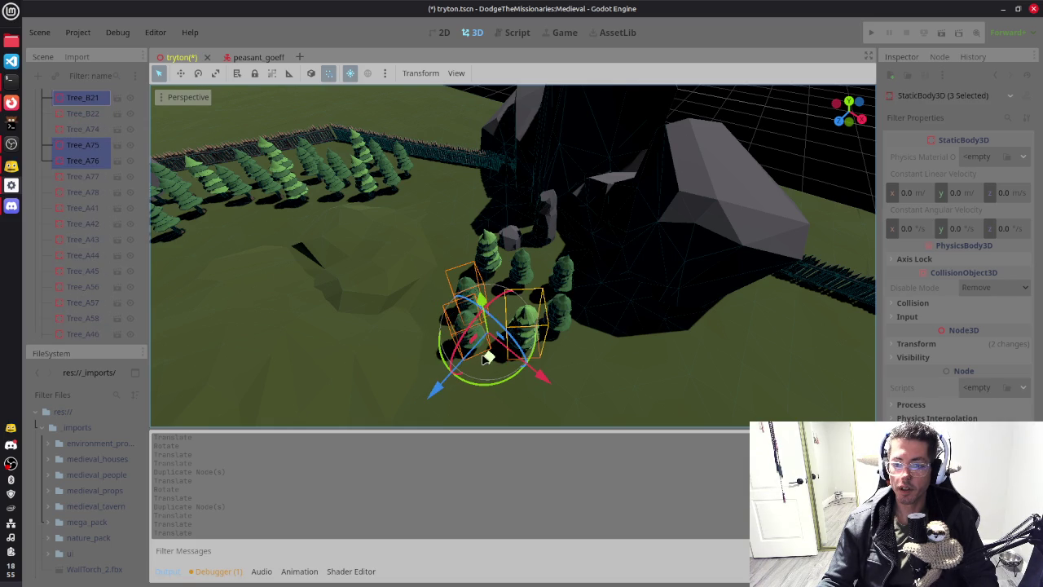
pyautogui.moveTo(487, 359)
pyautogui.mouseDown()
pyautogui.moveTo(477, 396)
pyautogui.moveTo(493, 405)
pyautogui.mouseUp()
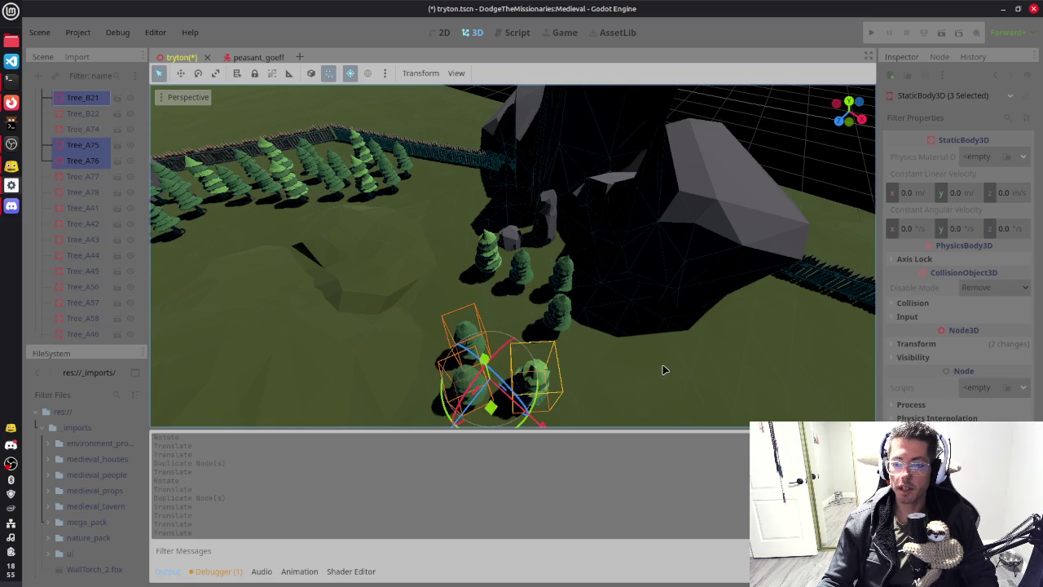
pyautogui.moveTo(415, 404)
pyautogui.mouseDown()
pyautogui.moveTo(361, 337)
pyautogui.moveTo(401, 371)
pyautogui.moveTo(403, 352)
pyautogui.mouseUp()
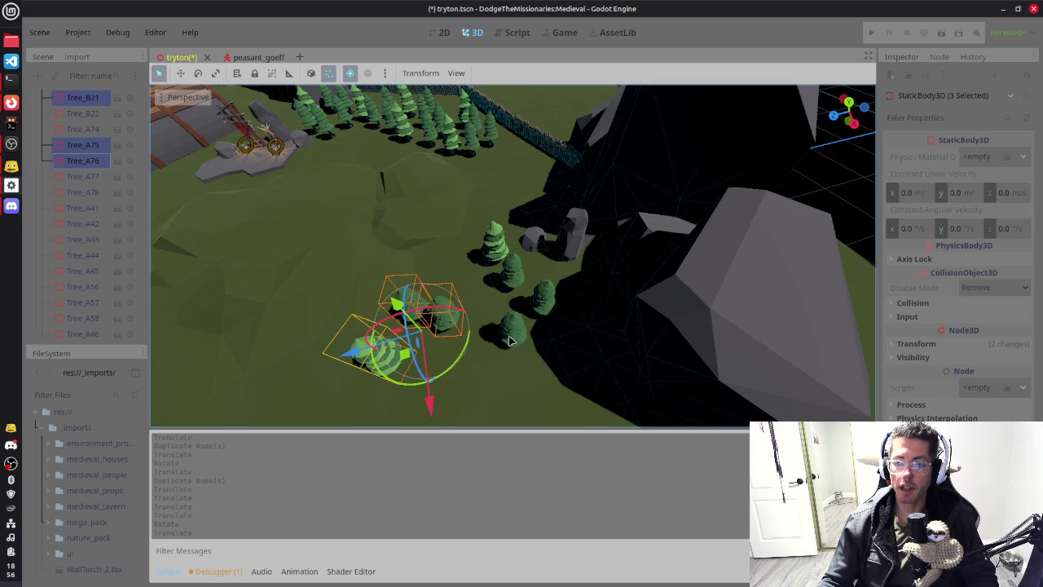
# Step: Move Tree_A74 beside the pines and Tree_A77 toward the round bush, then save the scene
pyautogui.click(528, 360)
pyautogui.moveTo(500, 367); pyautogui.dragTo(461, 306)
pyautogui.click(546, 302)
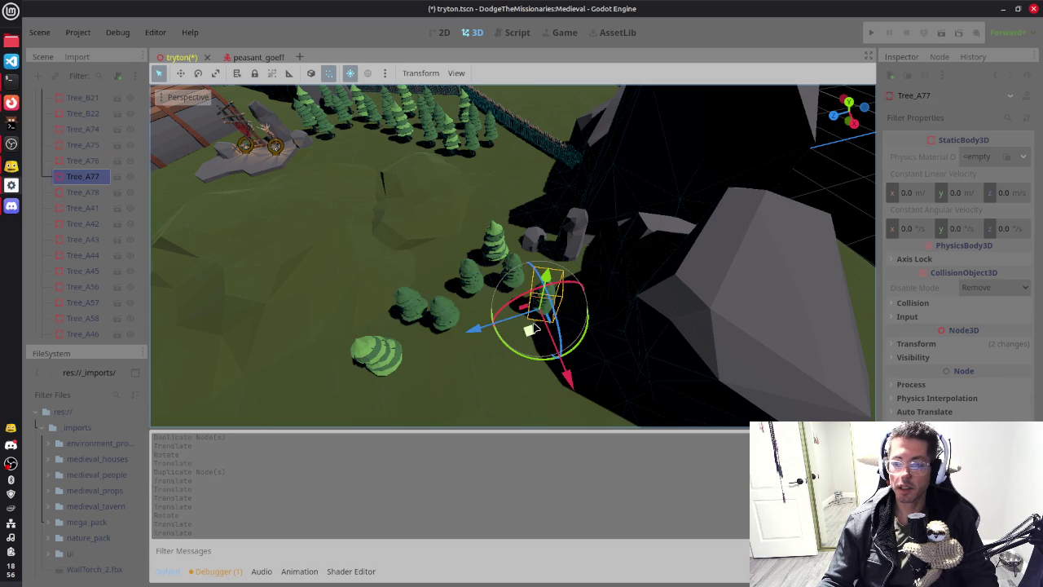
pyautogui.moveTo(528, 329)
pyautogui.mouseDown()
pyautogui.moveTo(435, 364)
pyautogui.moveTo(319, 381)
pyautogui.moveTo(312, 400)
pyautogui.moveTo(324, 394)
pyautogui.mouseUp()
pyautogui.scroll(-5, 566, 328)
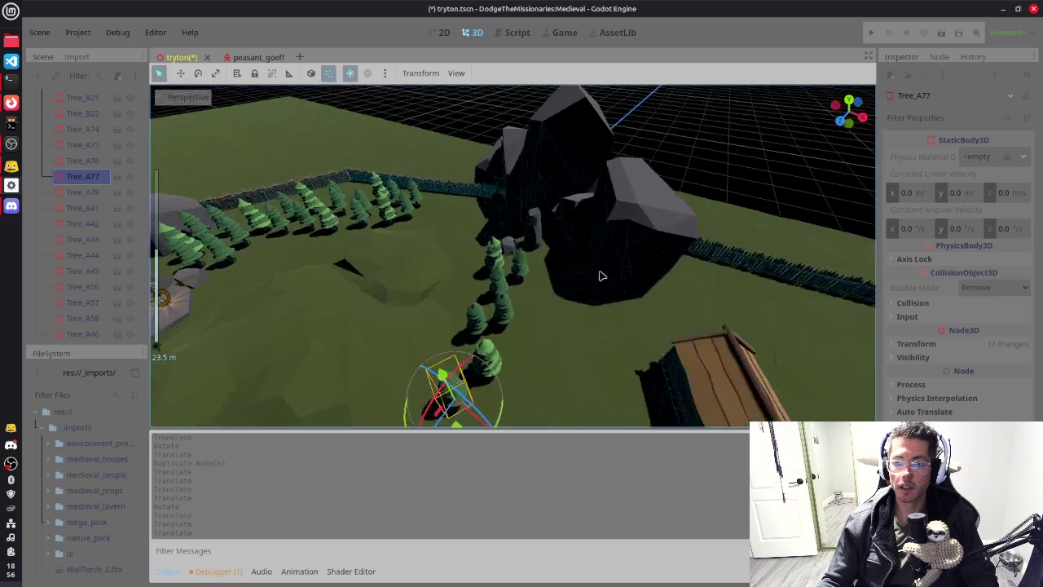
pyautogui.scroll(-3, 599, 276)
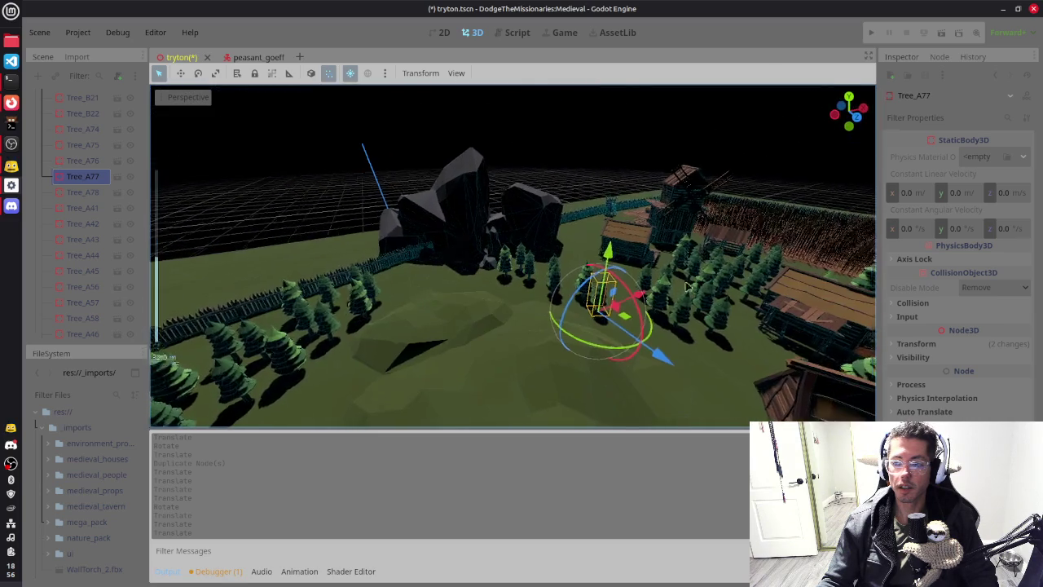
pyautogui.scroll(-4, 541, 312)
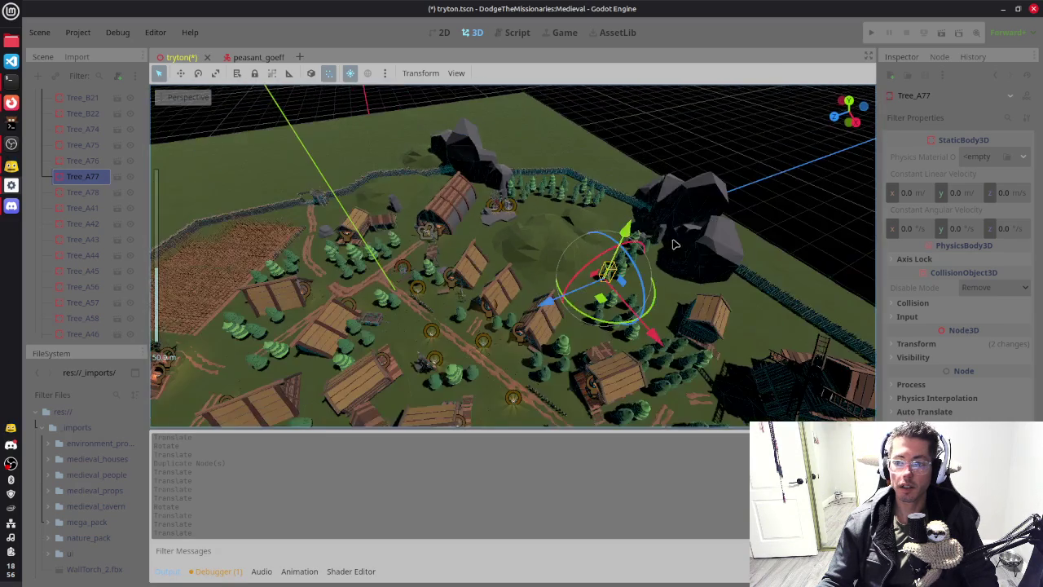
pyautogui.hotkey('ctrl', 's')
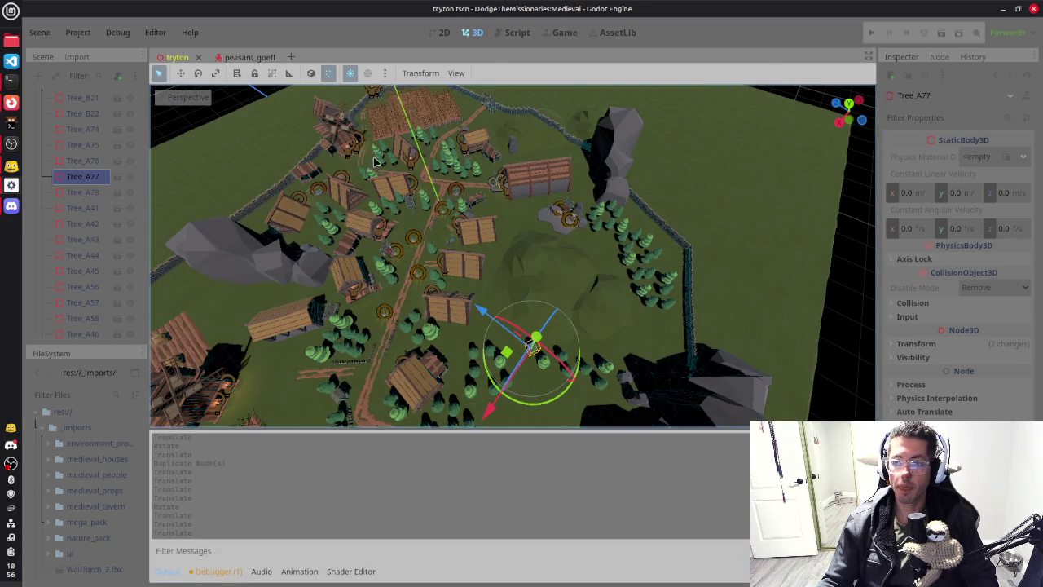
pyautogui.click(512, 33)
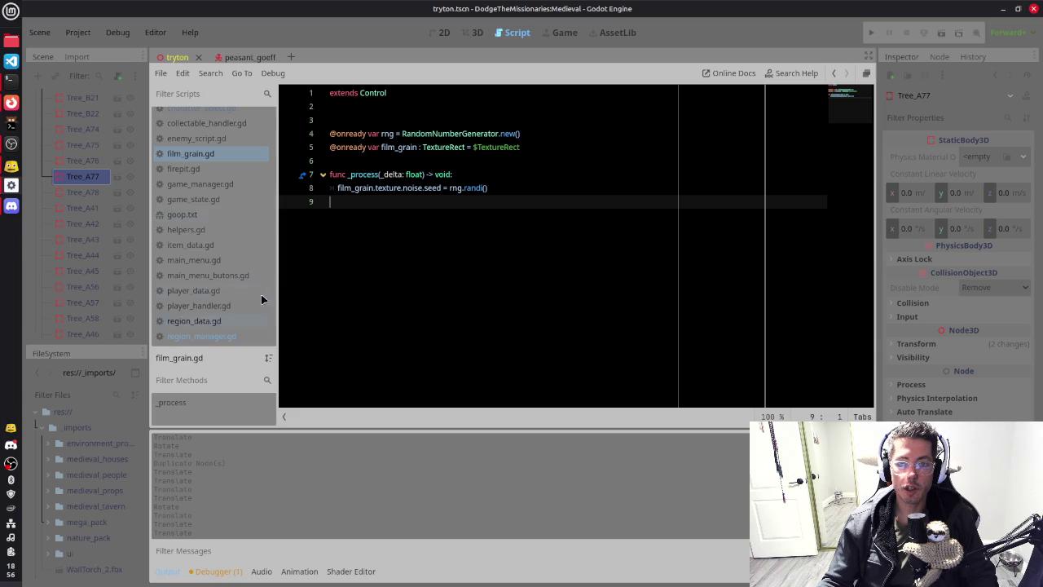
pyautogui.click(216, 336)
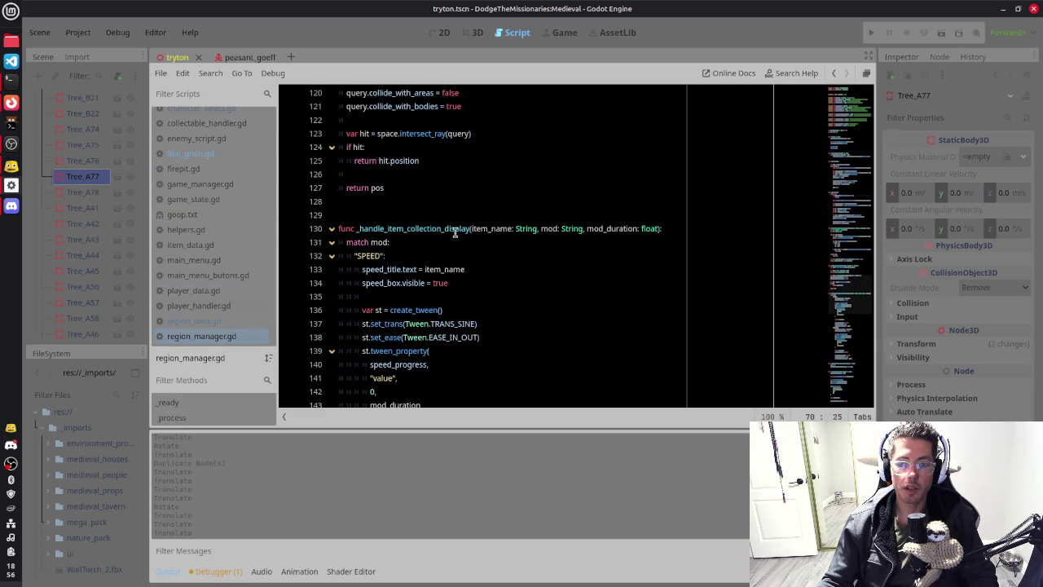
pyautogui.scroll(15, 470, 275)
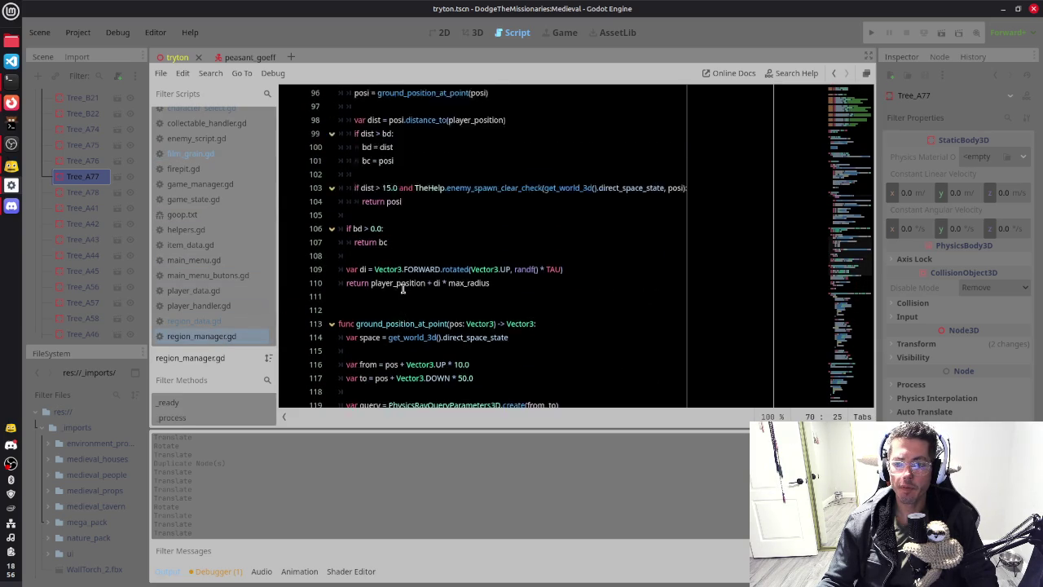
pyautogui.scroll(8, 412, 285)
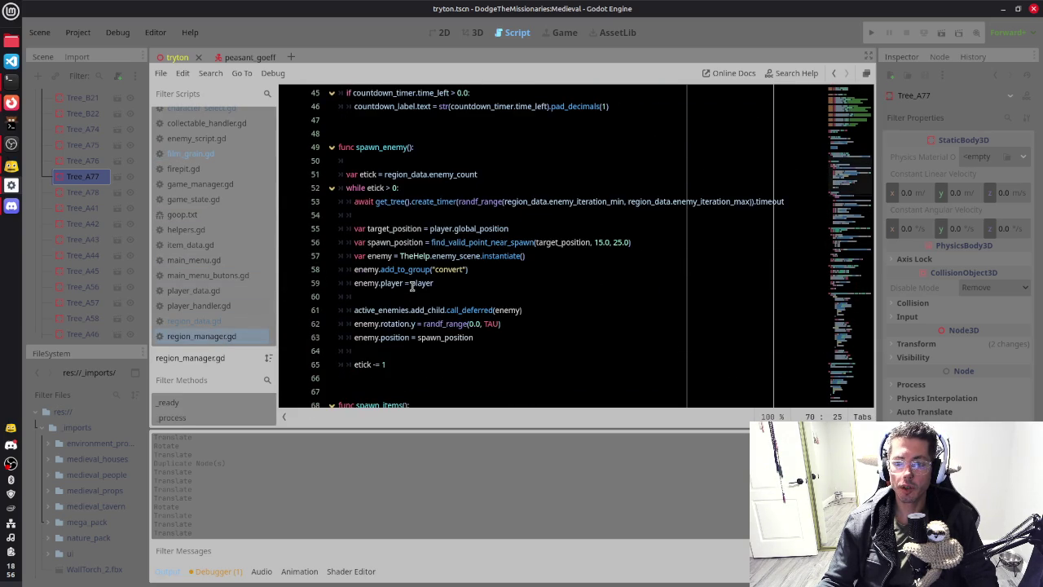
pyautogui.scroll(4, 411, 285)
pyautogui.click(526, 259)
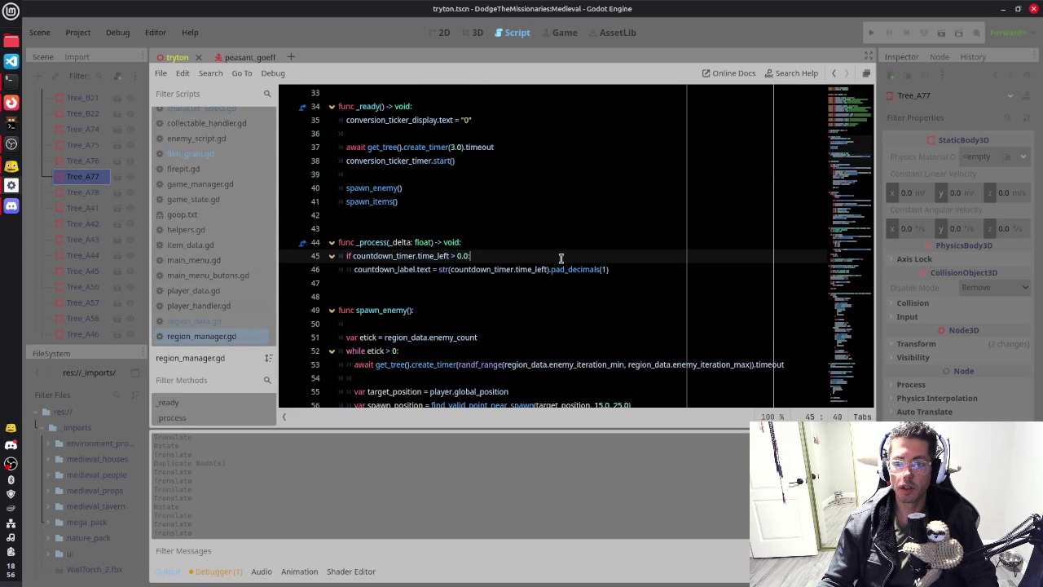
pyautogui.click(638, 274)
pyautogui.scroll(4, 488, 214)
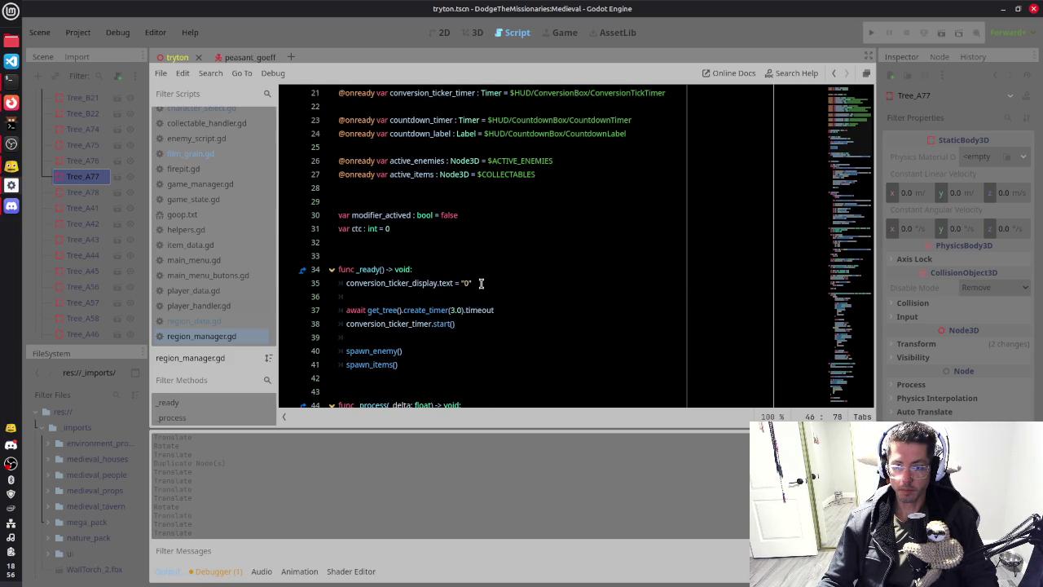
pyautogui.scroll(-1, 485, 318)
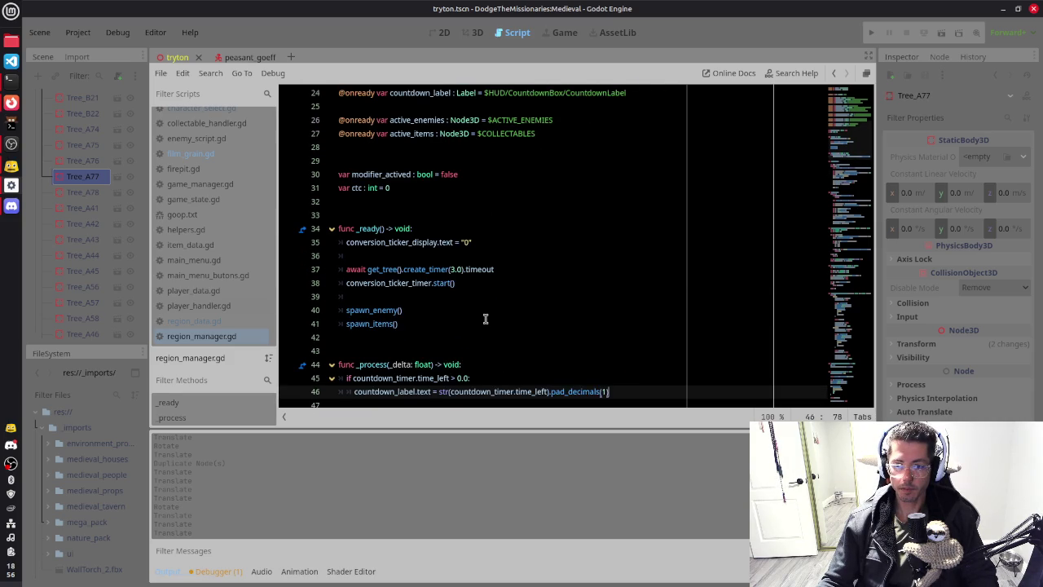
pyautogui.scroll(-2, 415, 326)
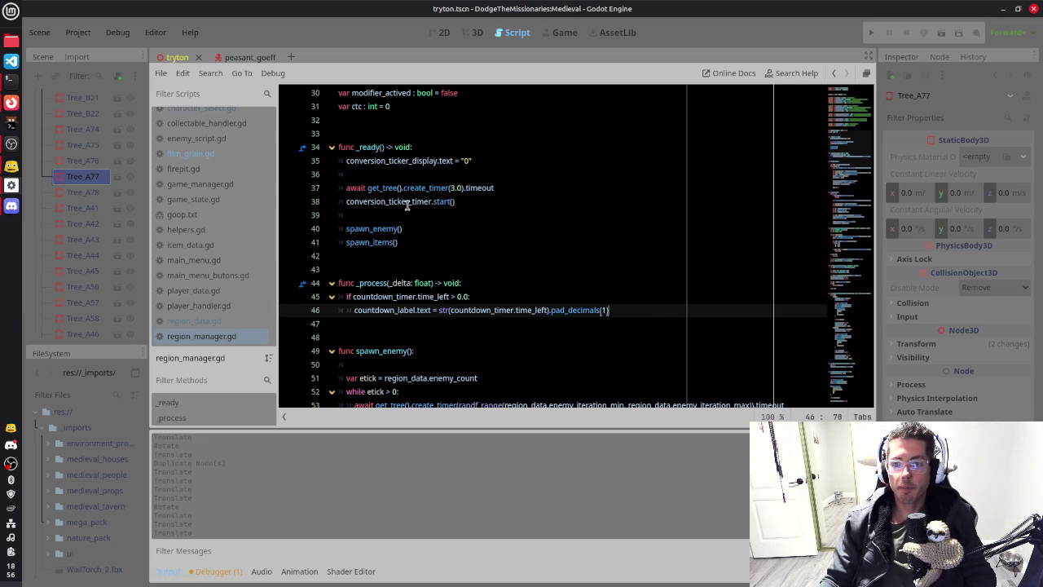
pyautogui.scroll(-15, 456, 215)
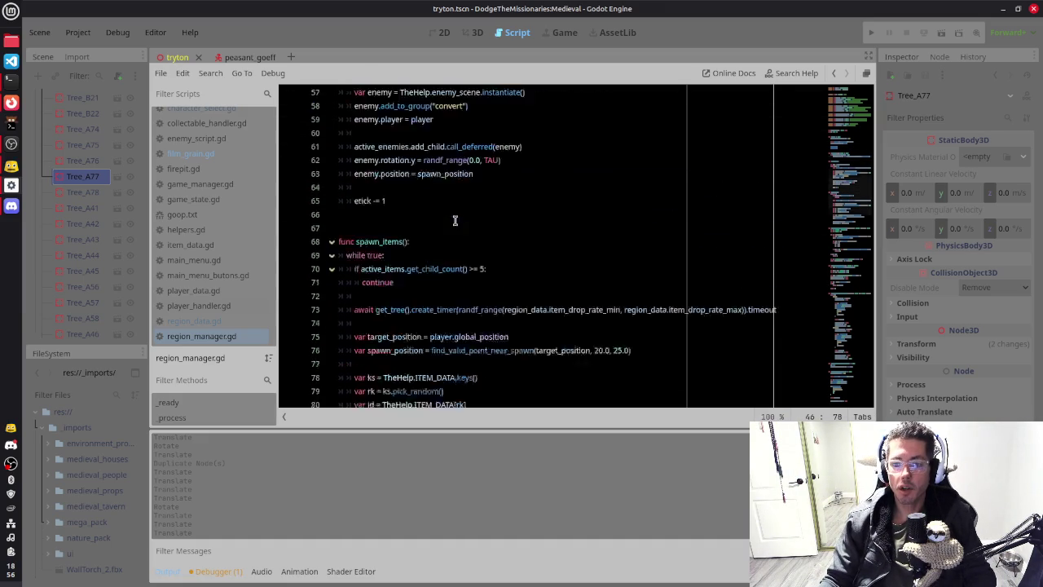
pyautogui.click(860, 338)
pyautogui.scroll(-6, 571, 277)
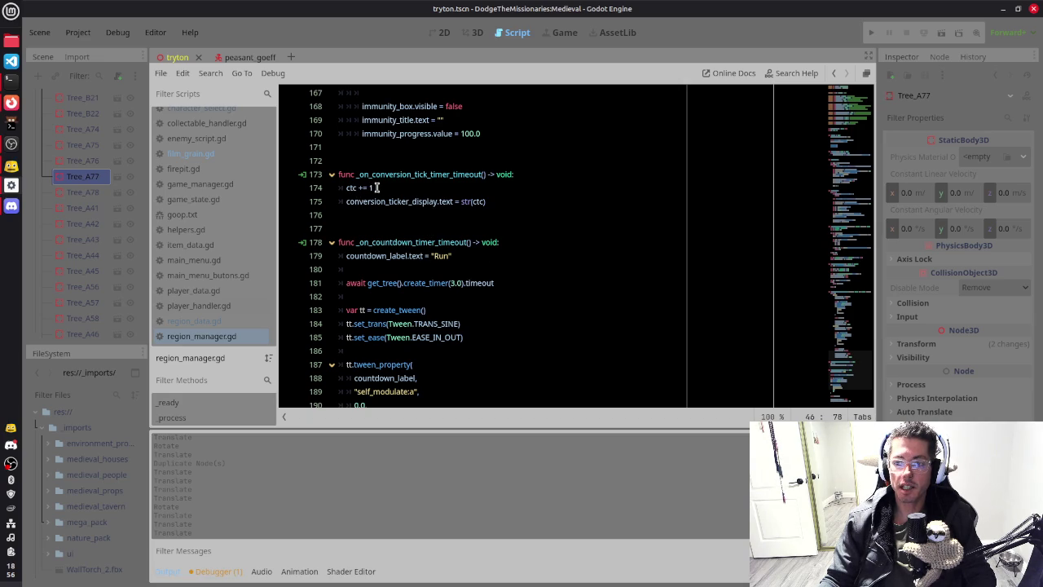
pyautogui.scroll(3, 576, 225)
pyautogui.scroll(12, 399, 323)
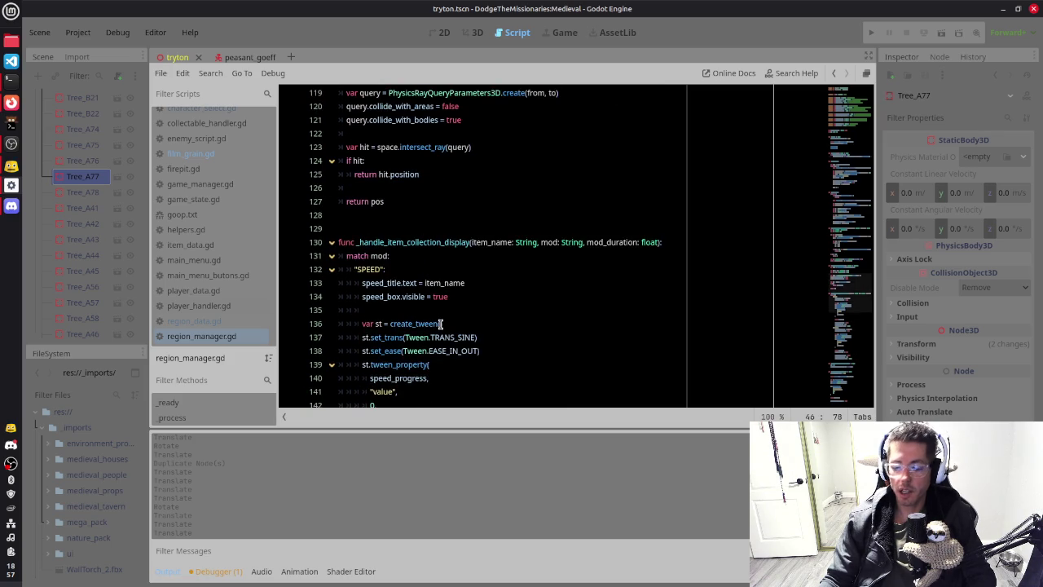
pyautogui.hotkey('ctrl', 'Home')
pyautogui.scroll(-14, 440, 323)
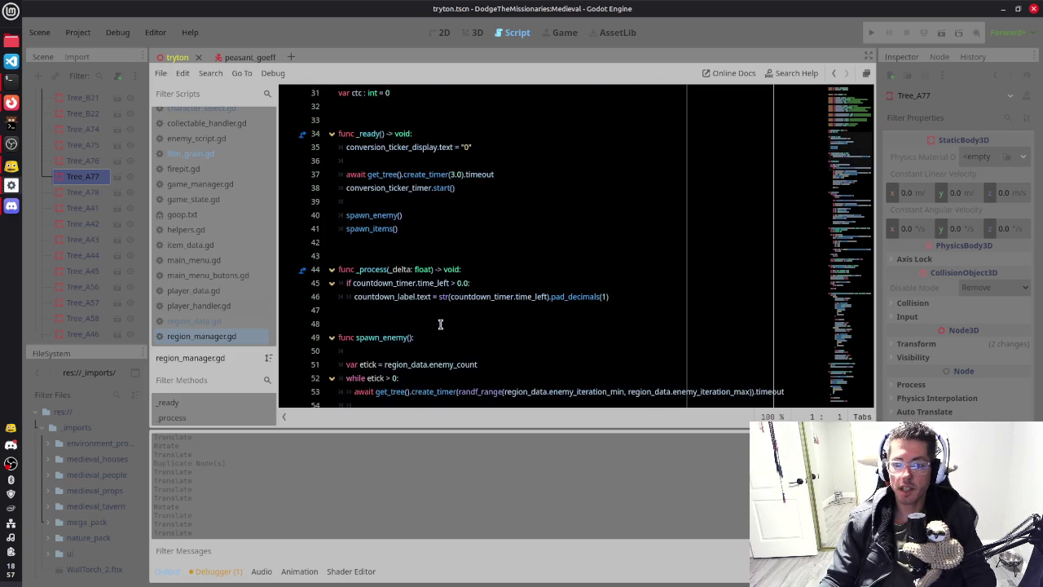
pyautogui.click(646, 134)
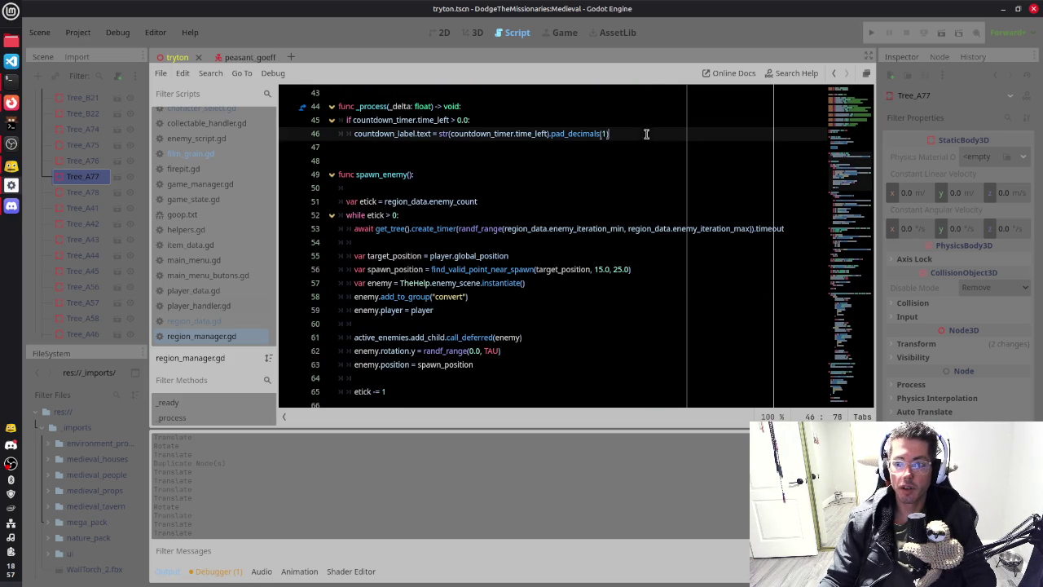
# Step: Add 'if ctc >= region_data.required_survival_rate:' with an indented print("Exit Spawned") below line 46
pyautogui.press('Return')
pyautogui.press('Return')
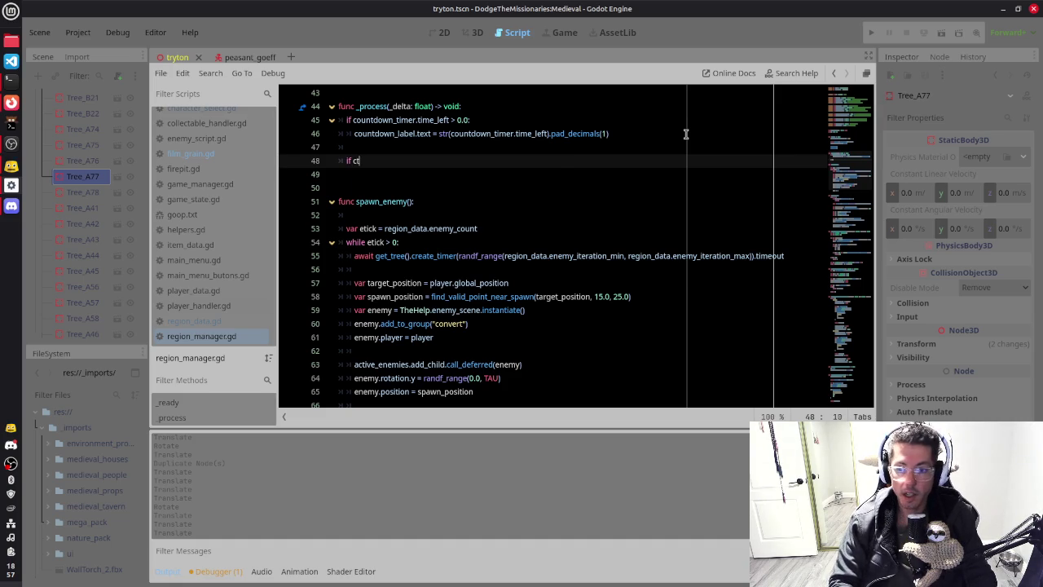
pyautogui.write('c')
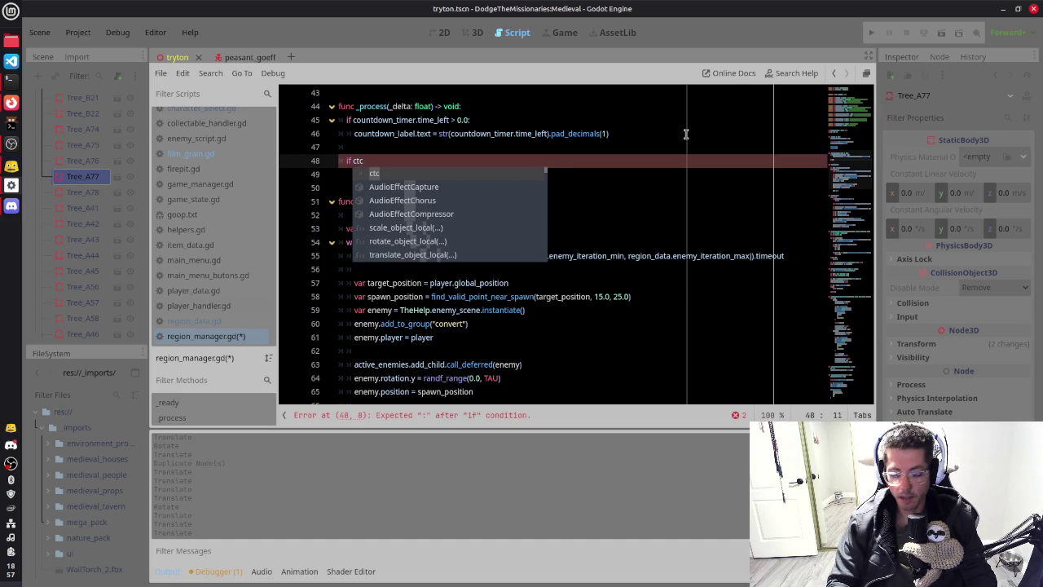
pyautogui.write(' >?')
pyautogui.write('= ')
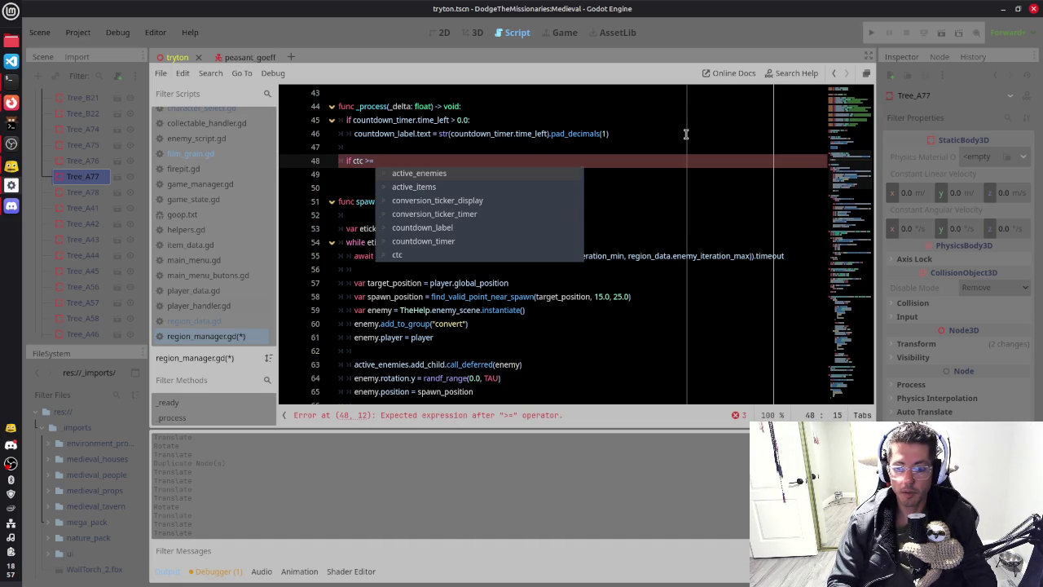
pyautogui.write('region_data.')
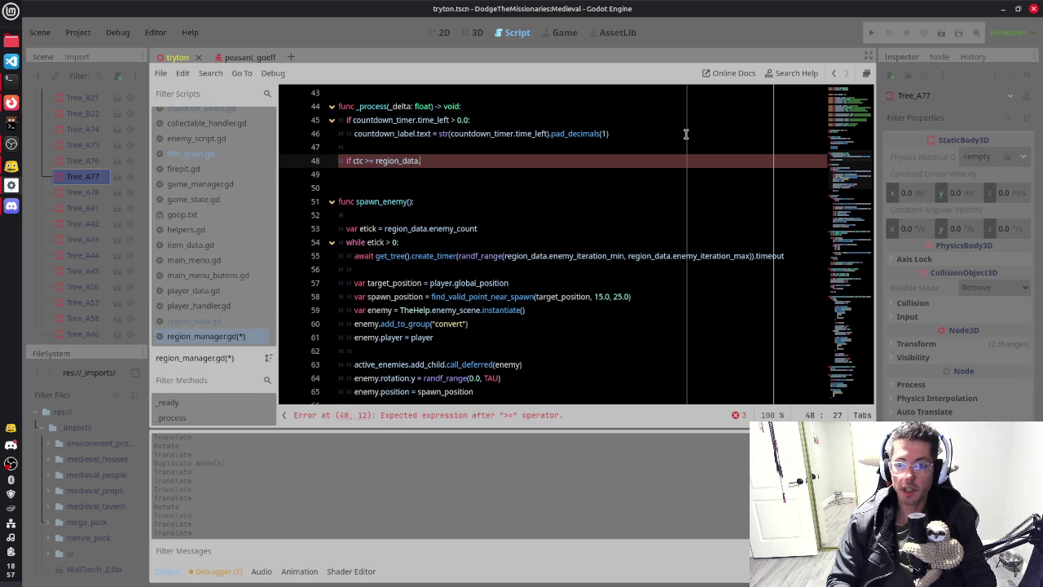
pyautogui.write('required_survival_rate:')
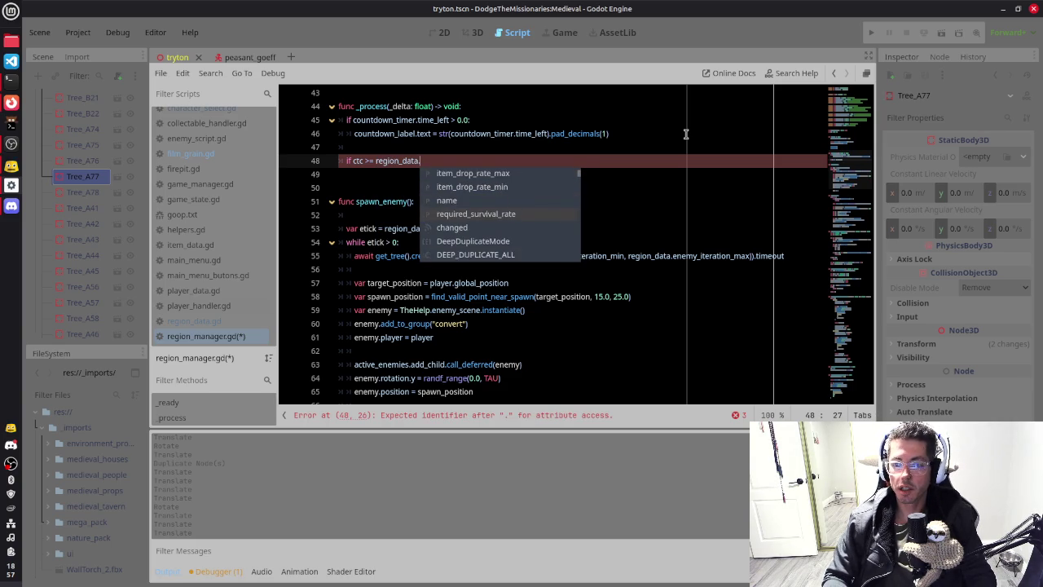
pyautogui.press('Return')
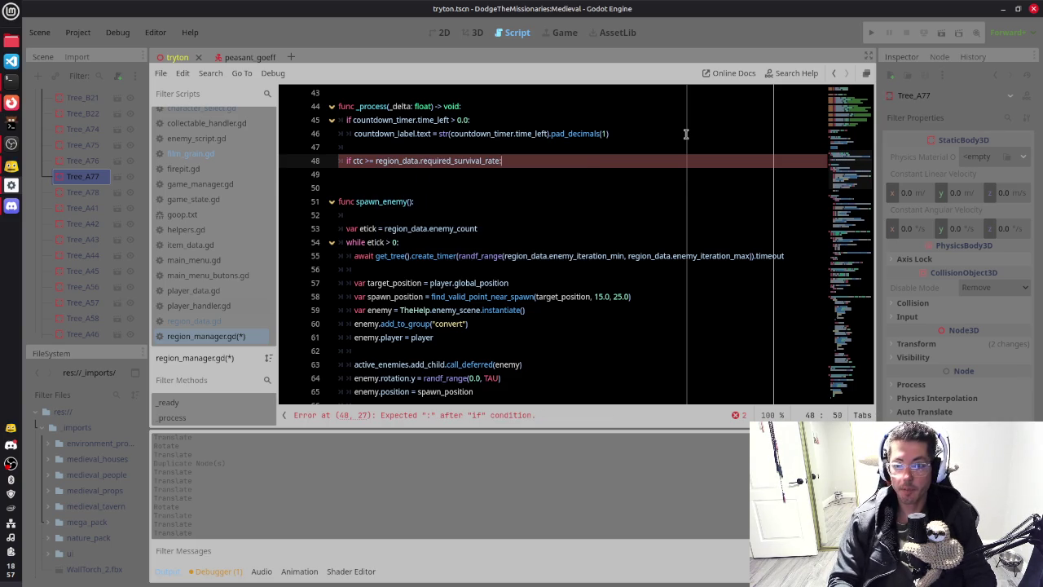
pyautogui.press('Return')
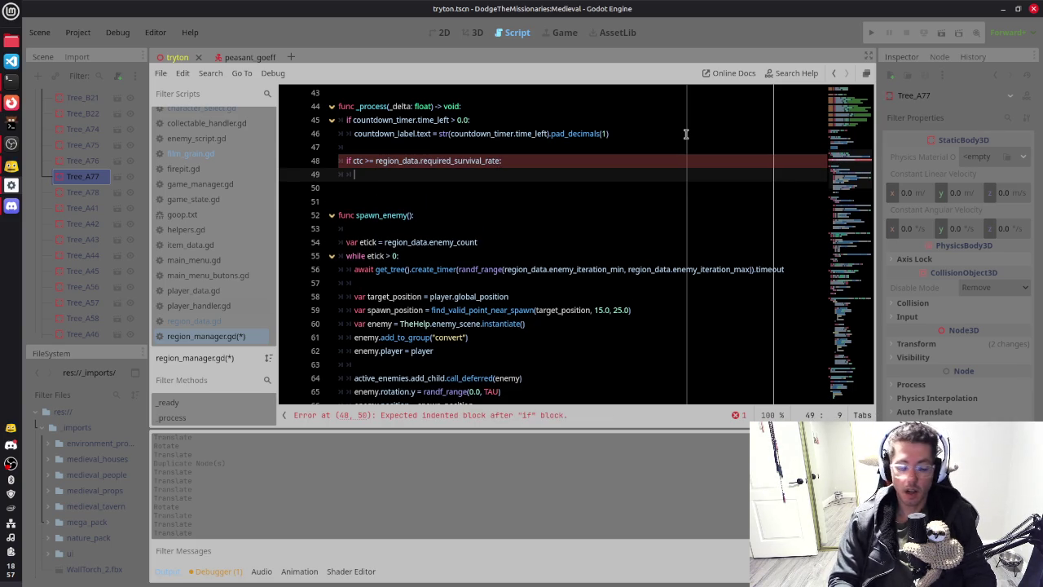
pyautogui.write('print("Exit Spawed')
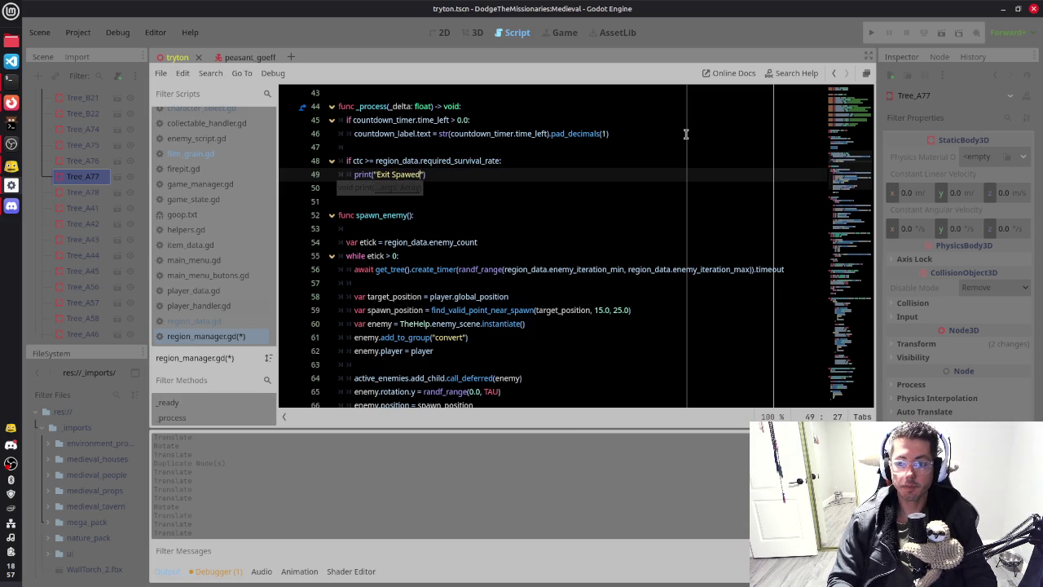
pyautogui.press('End')
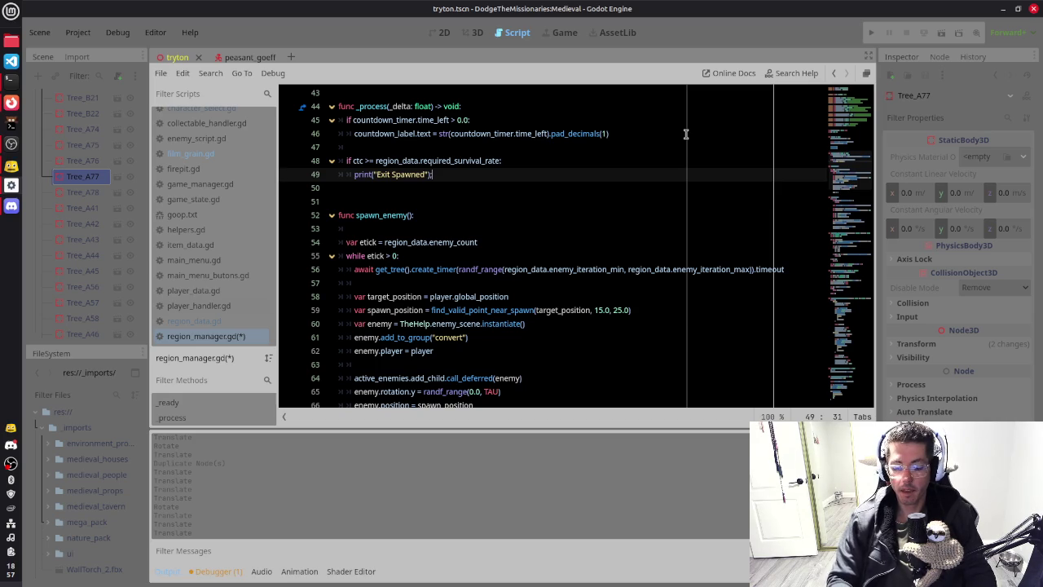
# Step: Save region_manager.gd and collapse the _imports folder in the FileSystem dock
pyautogui.hotkey('ctrl', 's')
pyautogui.press('Up')
pyautogui.press('Up')
pyautogui.press('Down')
pyautogui.press('End')
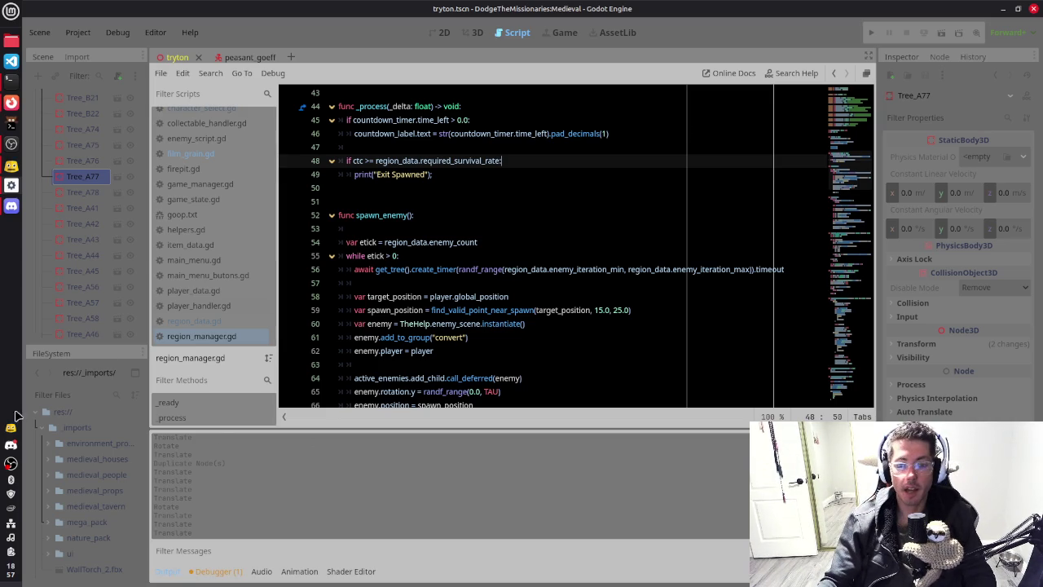
pyautogui.click(43, 427)
# Step: Collapse the prefabs folder and open scripts/data/region_data.gd in the script editor
pyautogui.click(43, 459)
pyautogui.scroll(-1, 49, 461)
pyautogui.scroll(-2, 79, 456)
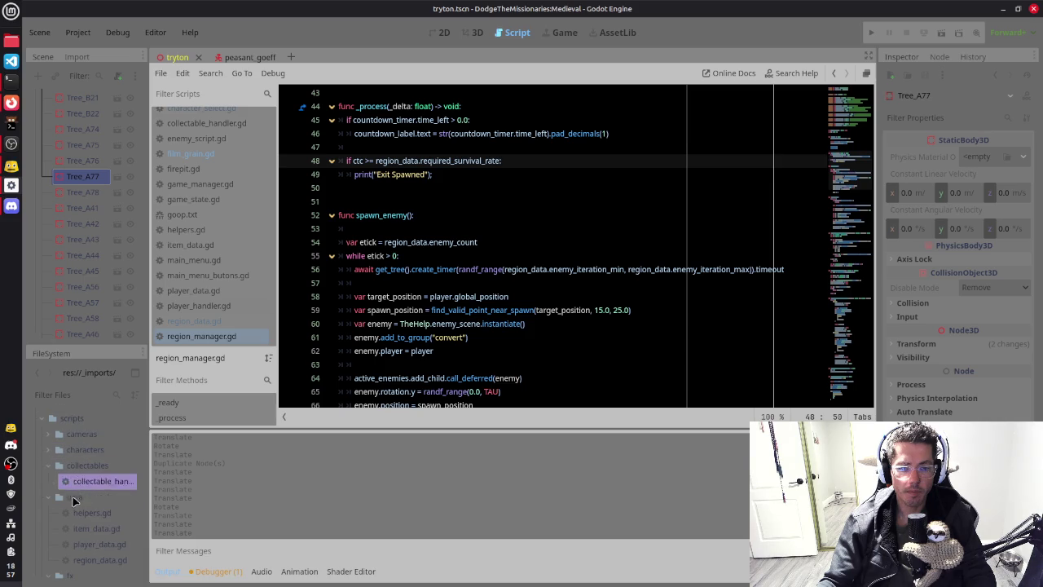
pyautogui.doubleClick(92, 561)
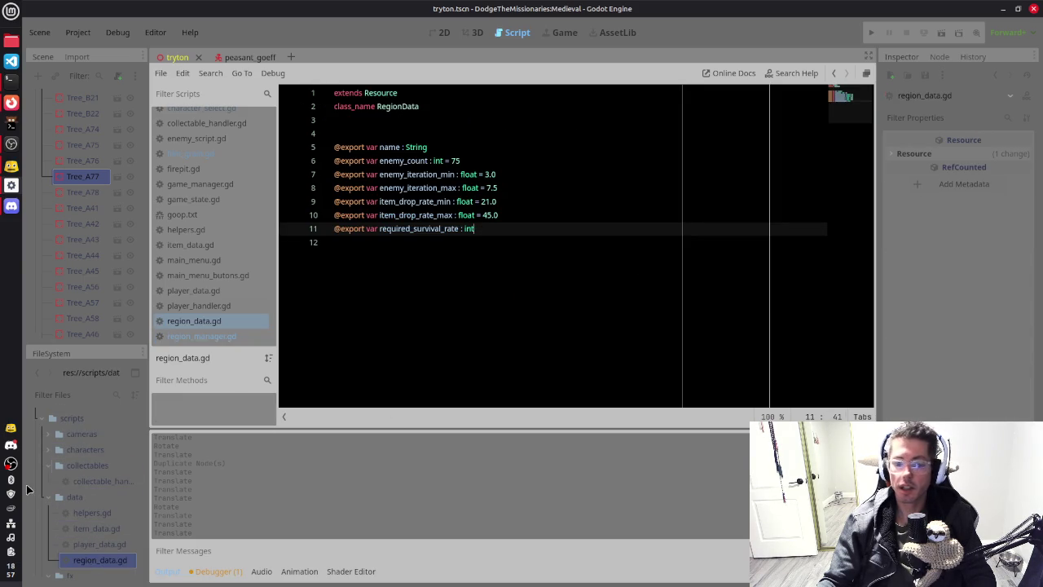
# Step: Expand assets > data > regions and inspect tryton_data.tres's Required Survival Rate, currently 0
pyautogui.scroll(3, 62, 464)
pyautogui.click(45, 466)
pyautogui.scroll(-4, 53, 497)
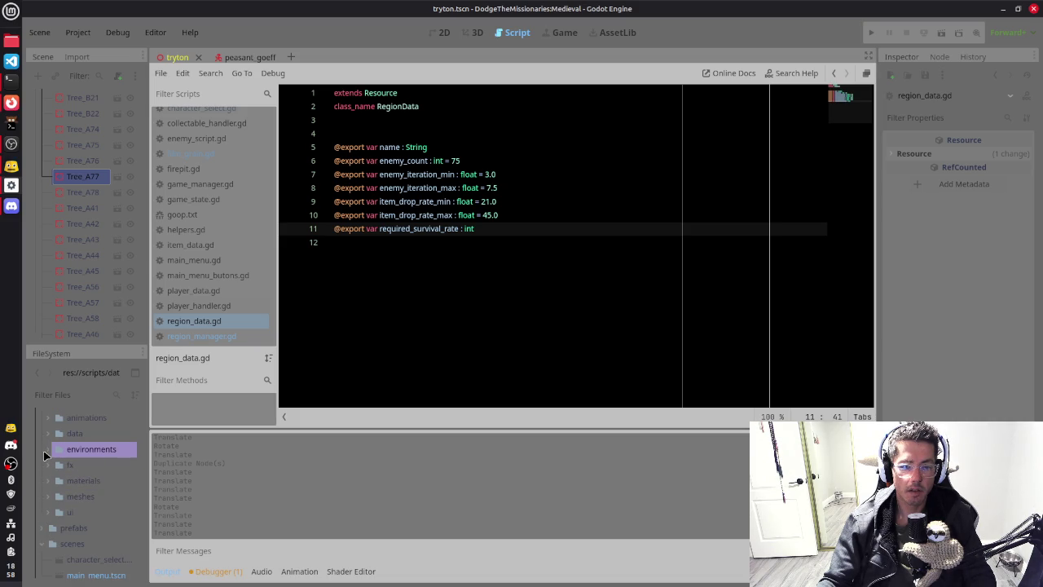
pyautogui.click(47, 434)
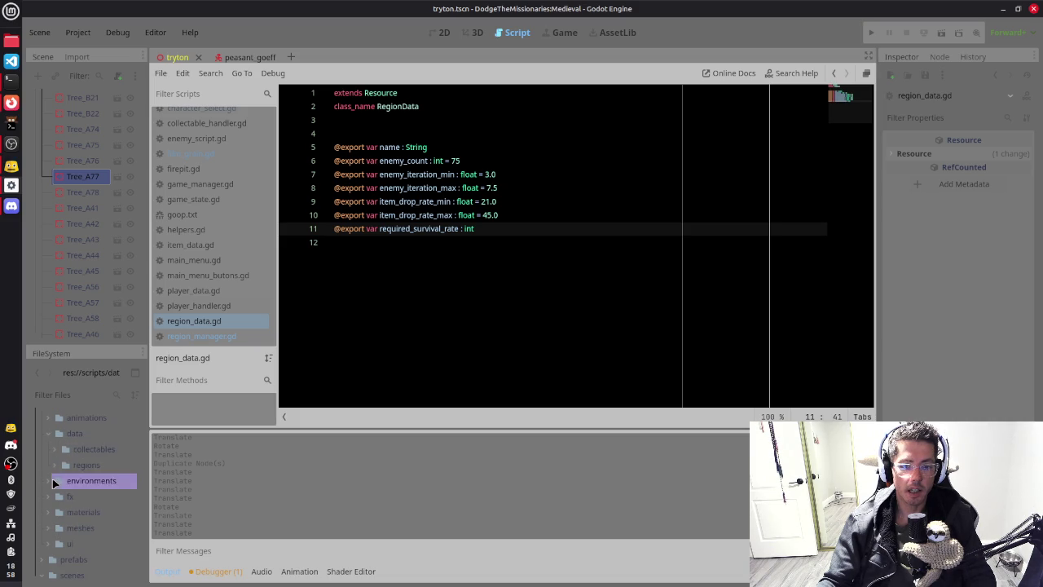
pyautogui.click(57, 464)
pyautogui.click(96, 481)
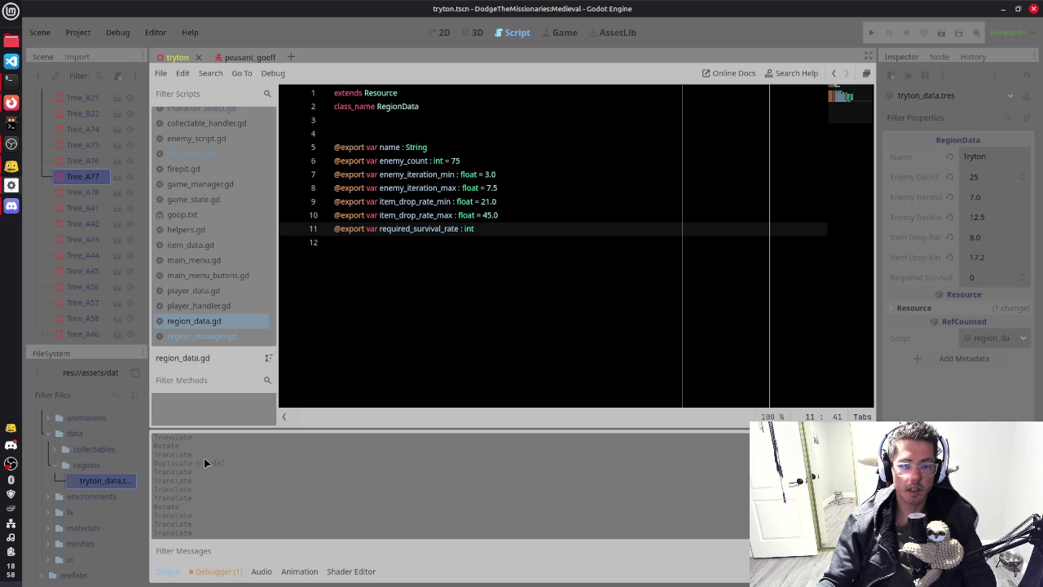
pyautogui.click(995, 279)
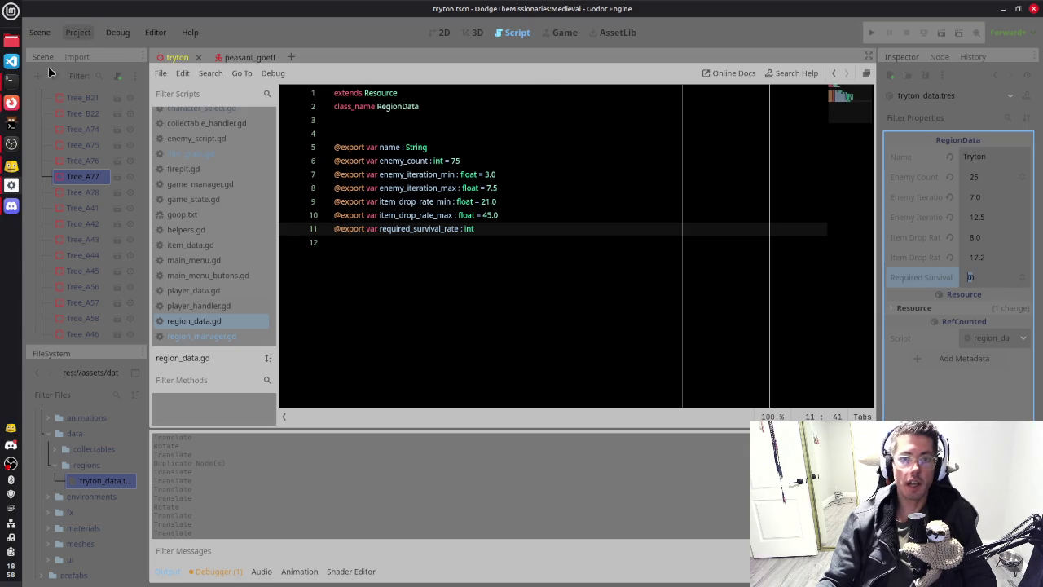
# Step: Launch the file manager and open the Documents folder
pyautogui.moveTo(11, 83)
pyautogui.click(11, 40)
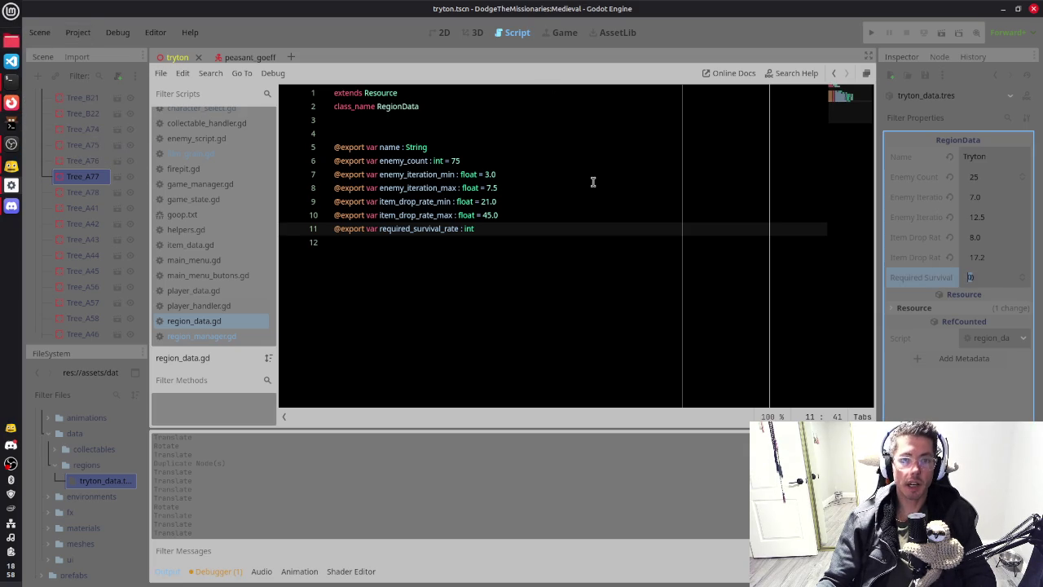
pyautogui.doubleClick(250, 112)
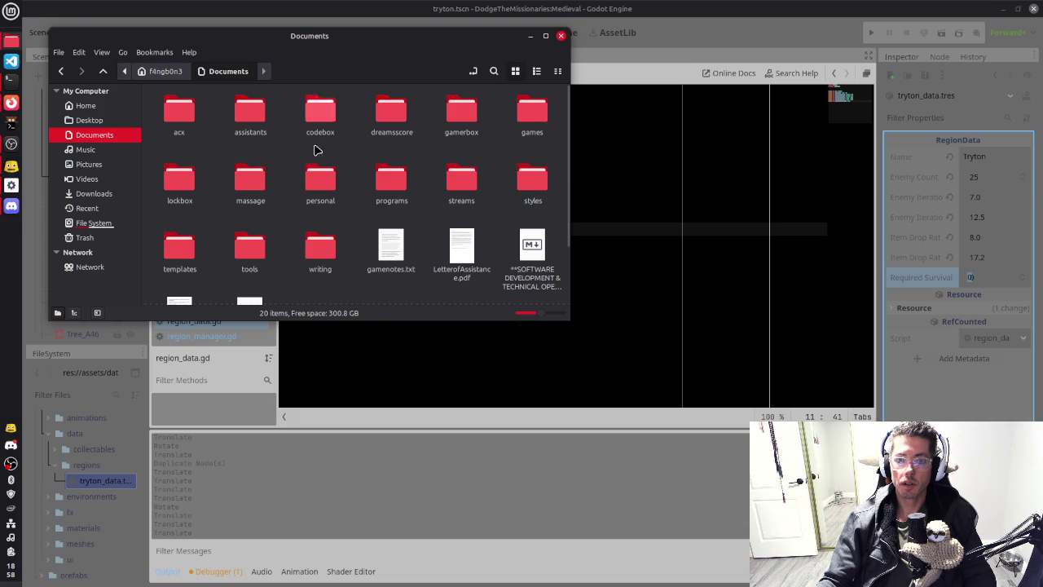
# Step: Browse gamerbox > scaffolding > dtmm and open the goop.md design notes
pyautogui.doubleClick(470, 114)
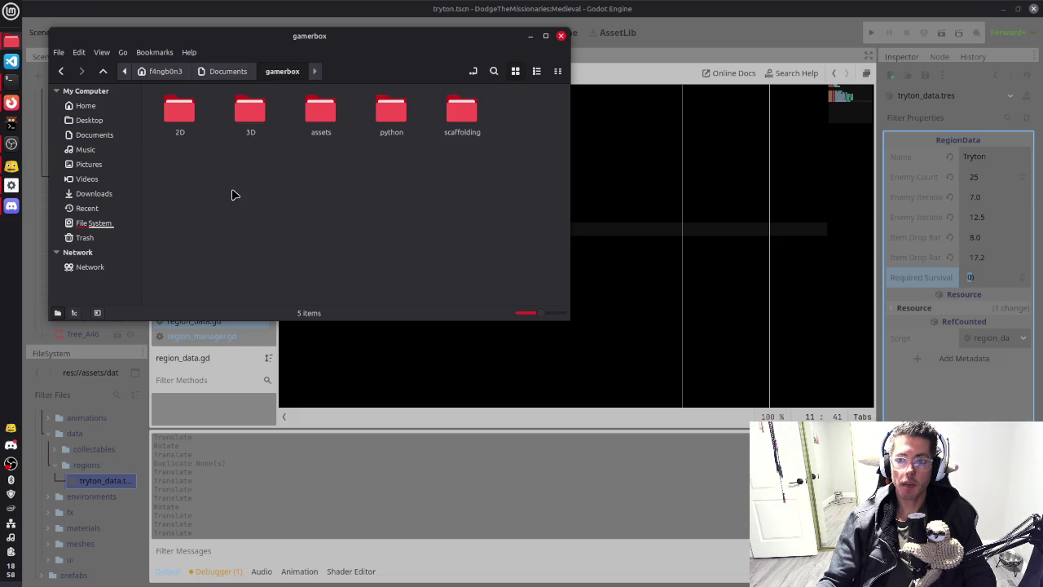
pyautogui.doubleClick(242, 113)
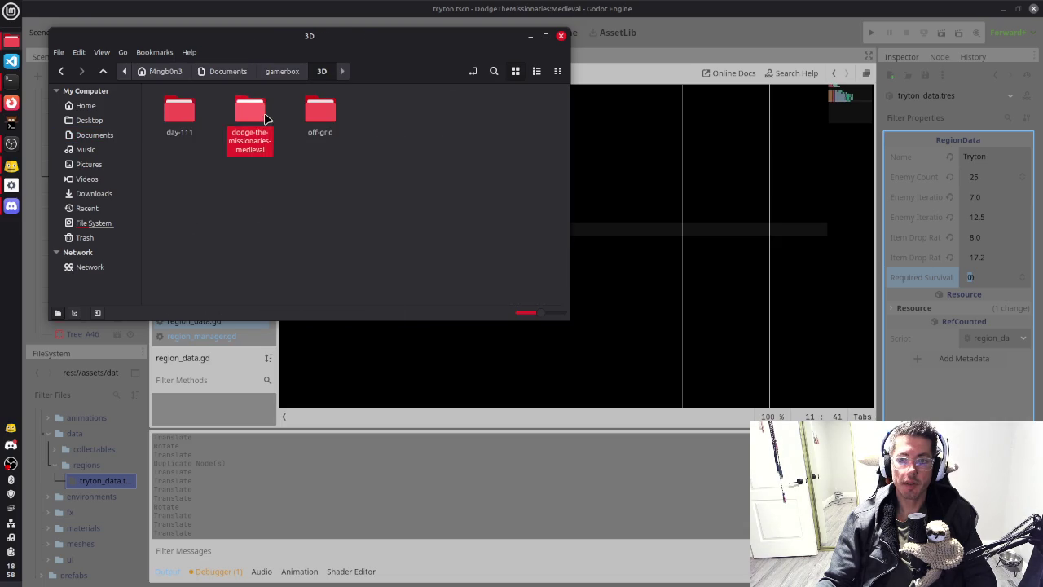
pyautogui.doubleClick(263, 116)
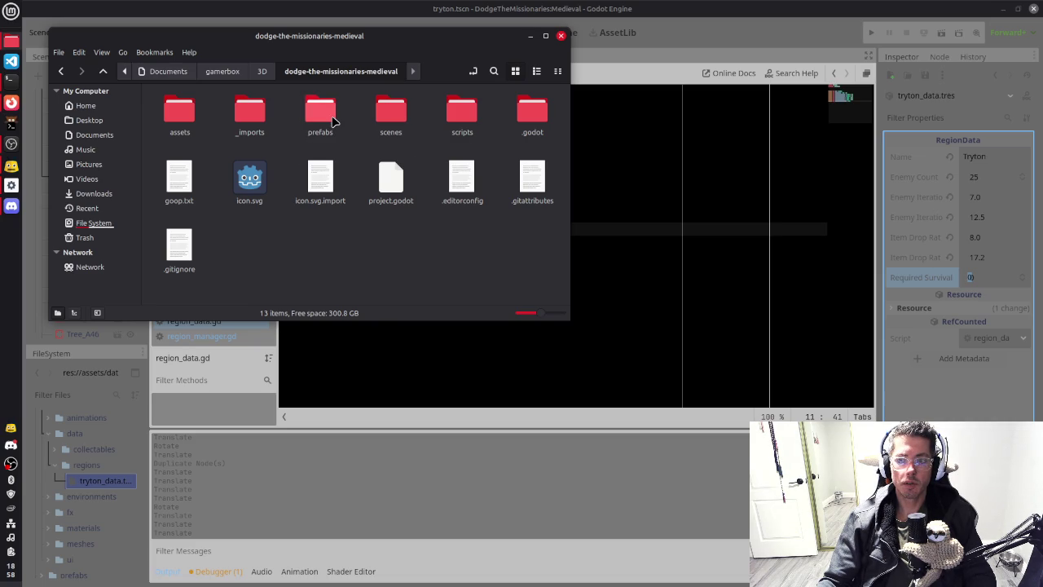
pyautogui.click(233, 73)
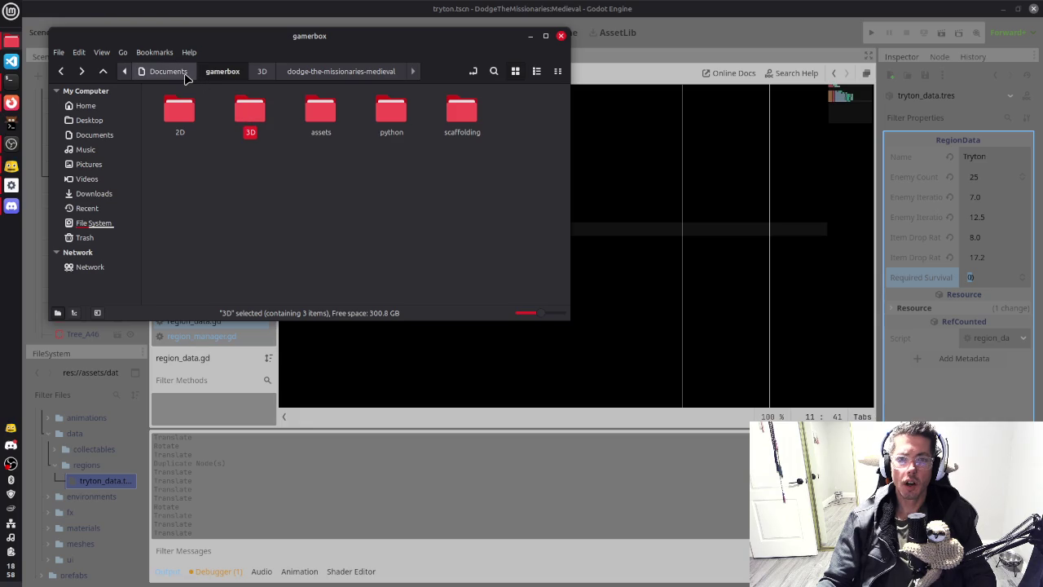
pyautogui.doubleClick(462, 114)
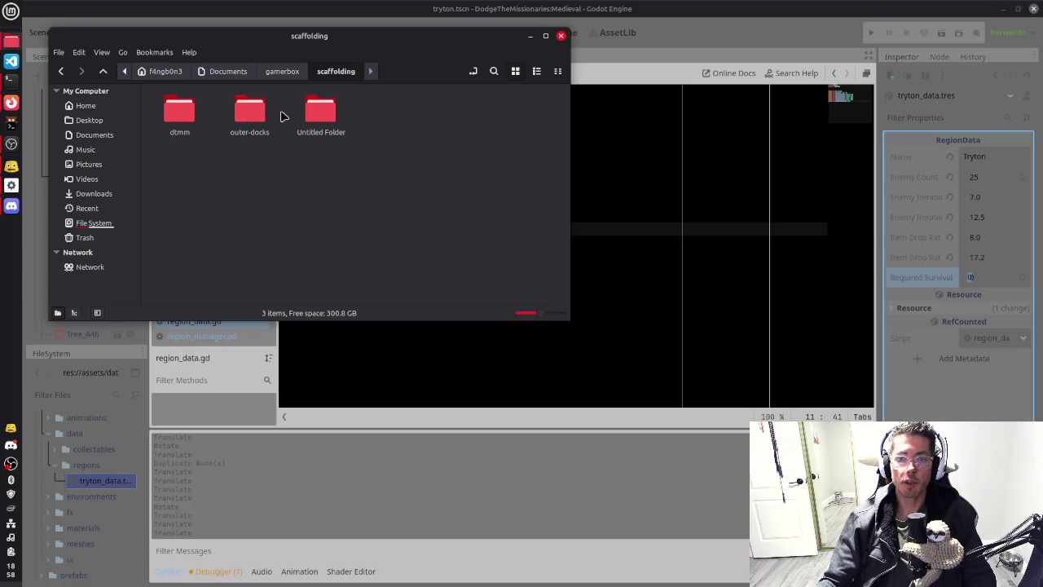
pyautogui.doubleClick(198, 109)
pyautogui.doubleClick(185, 111)
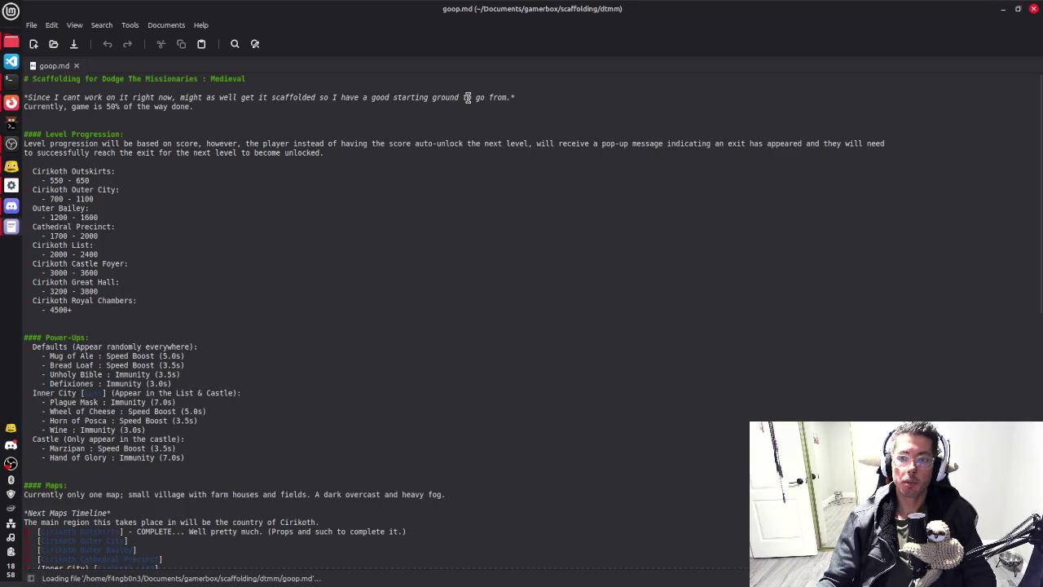
# Step: Check the 550 - 650 range in goop.md, then return to Godot's 3D village view
pyautogui.click(115, 181)
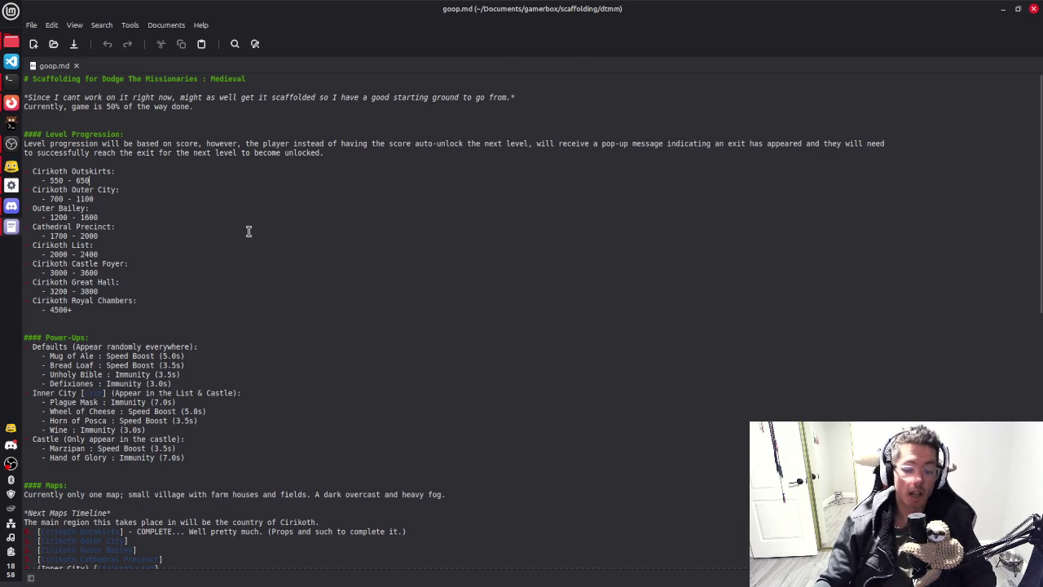
pyautogui.hotkey('alt', 'Tab')
pyautogui.hotkey('alt', 'Tab')
pyautogui.hotkey('alt', 'Tab')
pyautogui.press('Tab')
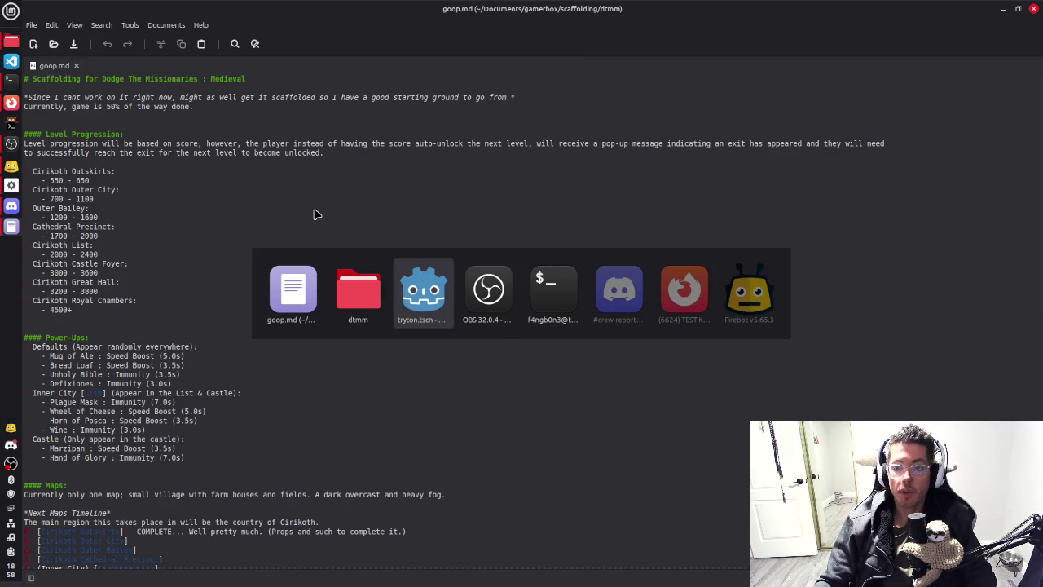
pyautogui.click(471, 33)
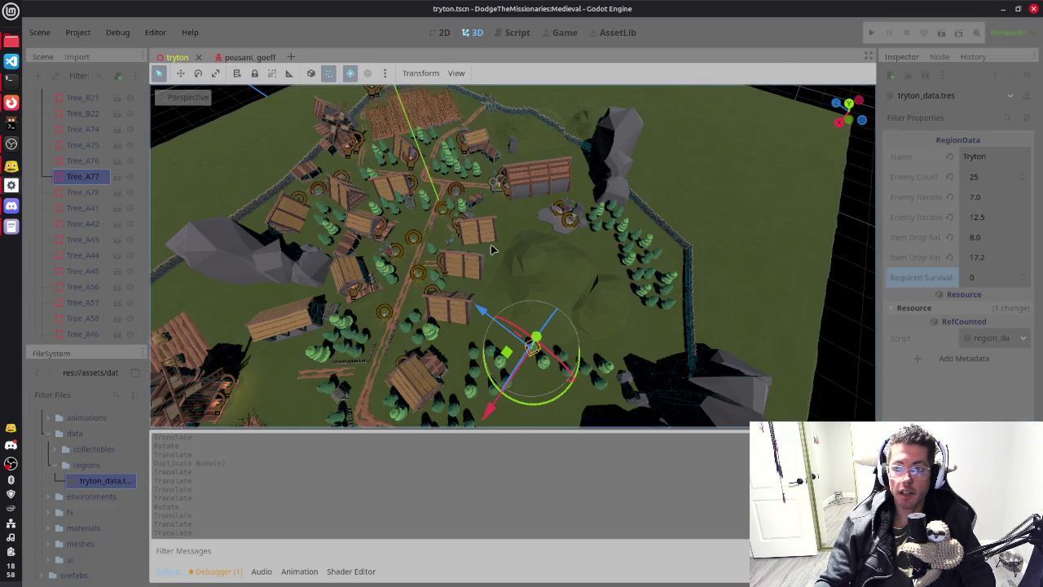
# Step: Select a small wooden house and orbit closely around it to view the farmland
pyautogui.scroll(5, 551, 215)
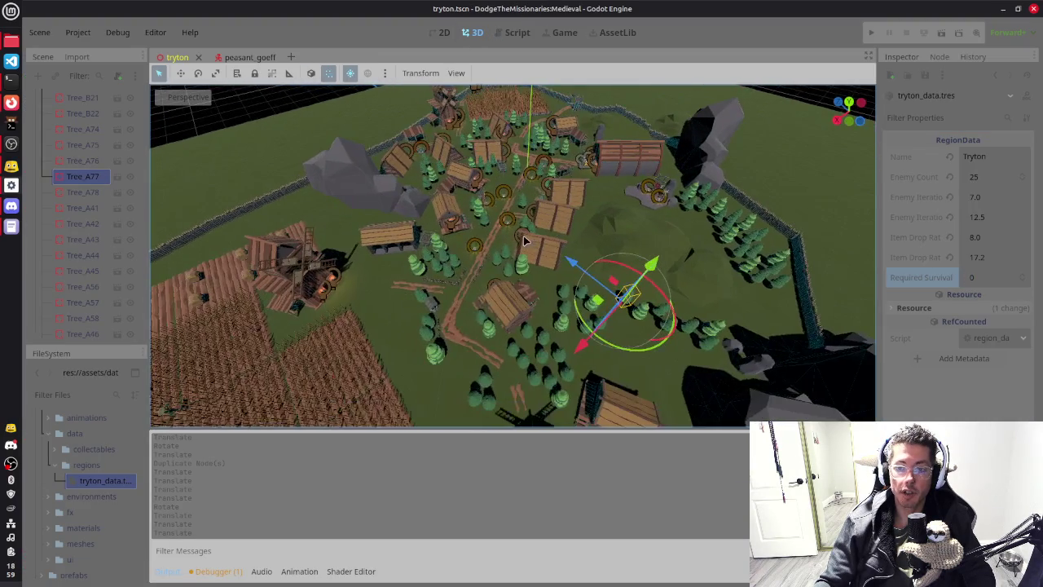
pyautogui.moveTo(628, 193)
pyautogui.mouseDown()
pyautogui.moveTo(650, 240)
pyautogui.moveTo(638, 208)
pyautogui.mouseUp()
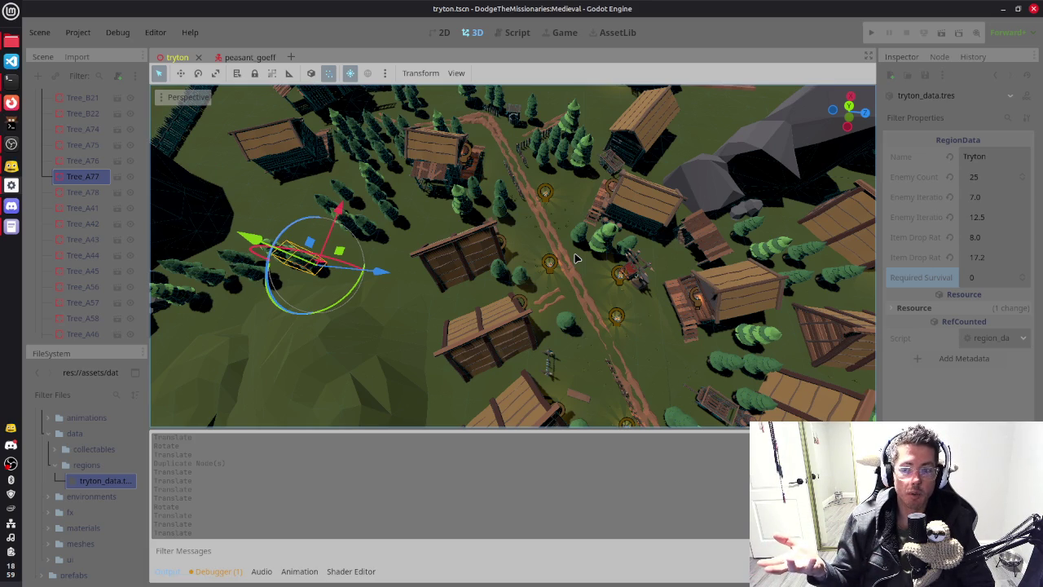
pyautogui.click(531, 340)
pyautogui.press('f')
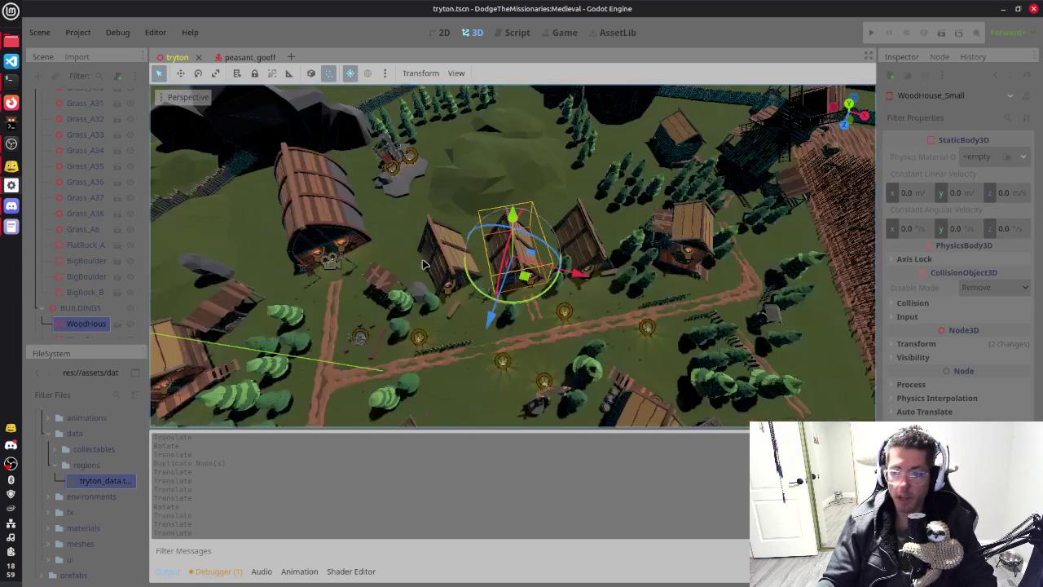
pyautogui.moveTo(492, 338)
pyautogui.mouseDown()
pyautogui.moveTo(600, 258)
pyautogui.moveTo(492, 258)
pyautogui.mouseUp()
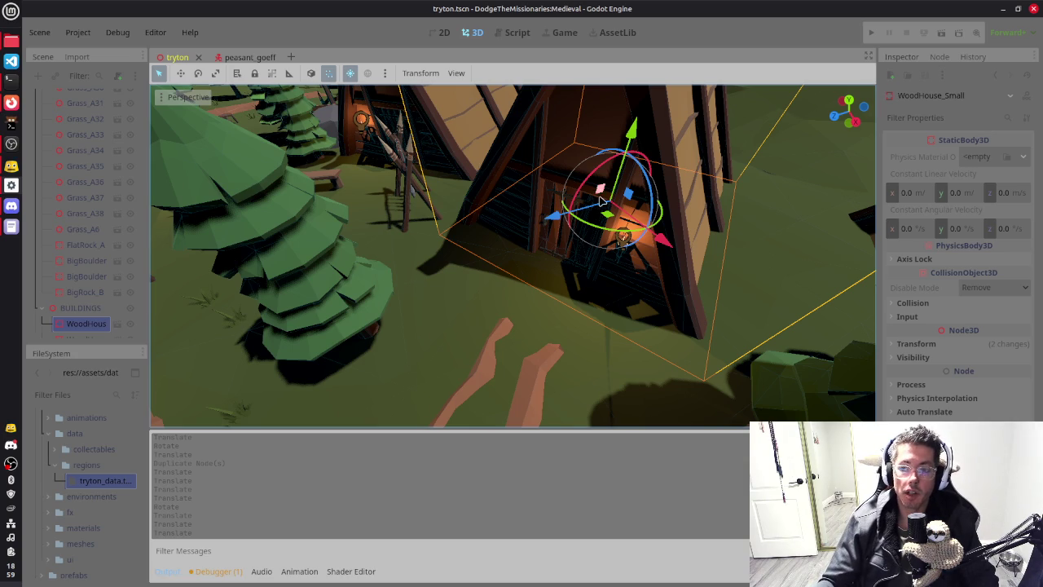
pyautogui.scroll(-8, 480, 167)
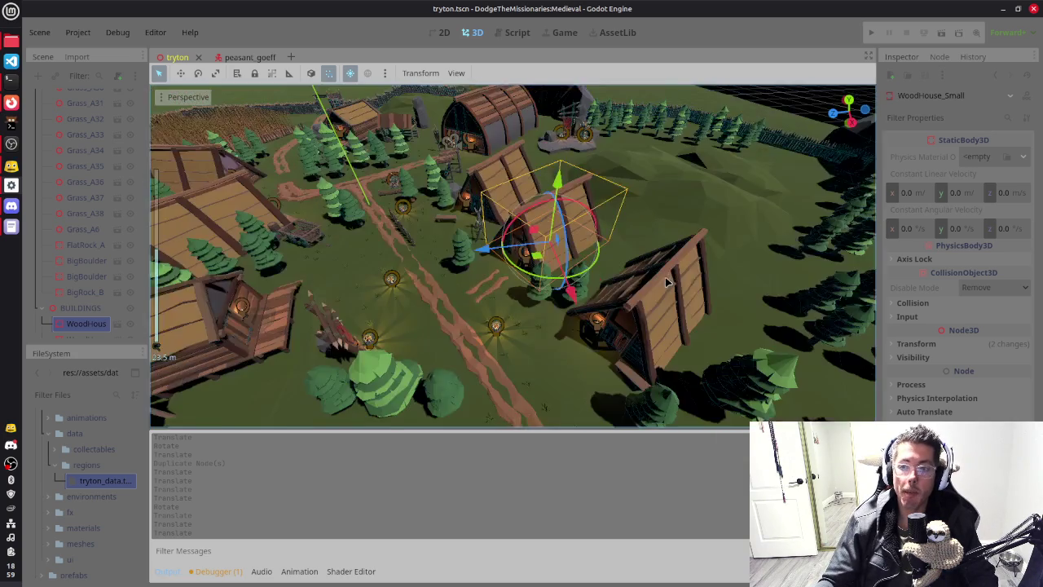
pyautogui.scroll(-3, 665, 277)
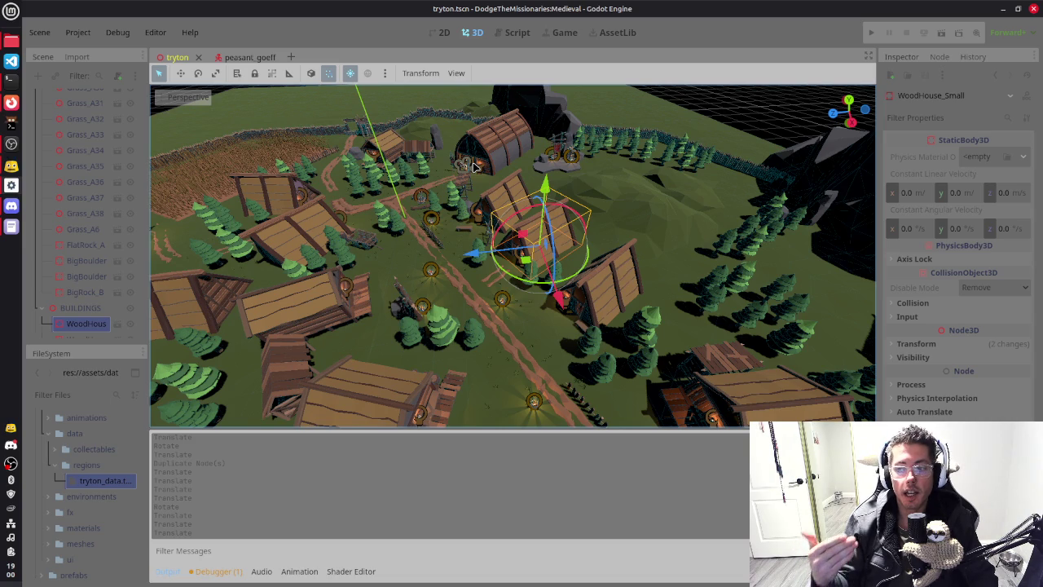
pyautogui.moveTo(705, 282); pyautogui.dragTo(668, 278)
pyautogui.scroll(-2, 668, 277)
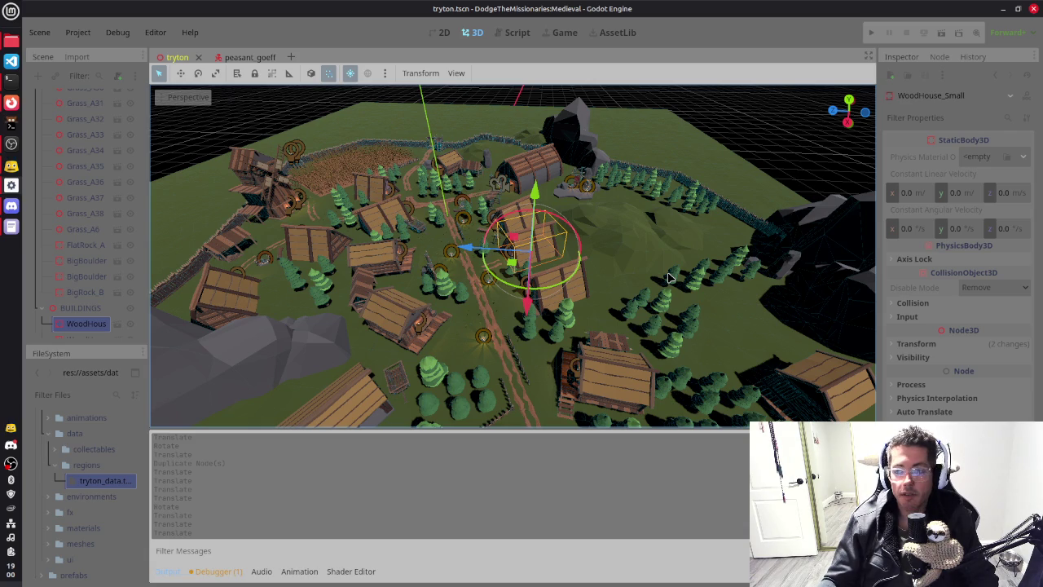
# Step: Deselect the house and run the current scene with F6 to test the level
pyautogui.click(785, 129)
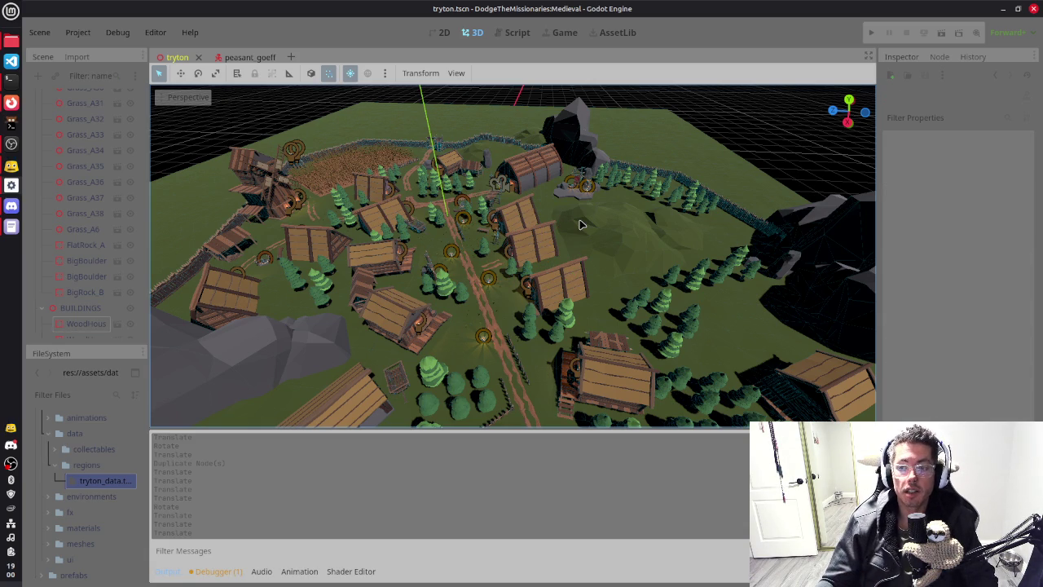
pyautogui.moveTo(580, 224); pyautogui.dragTo(371, 240)
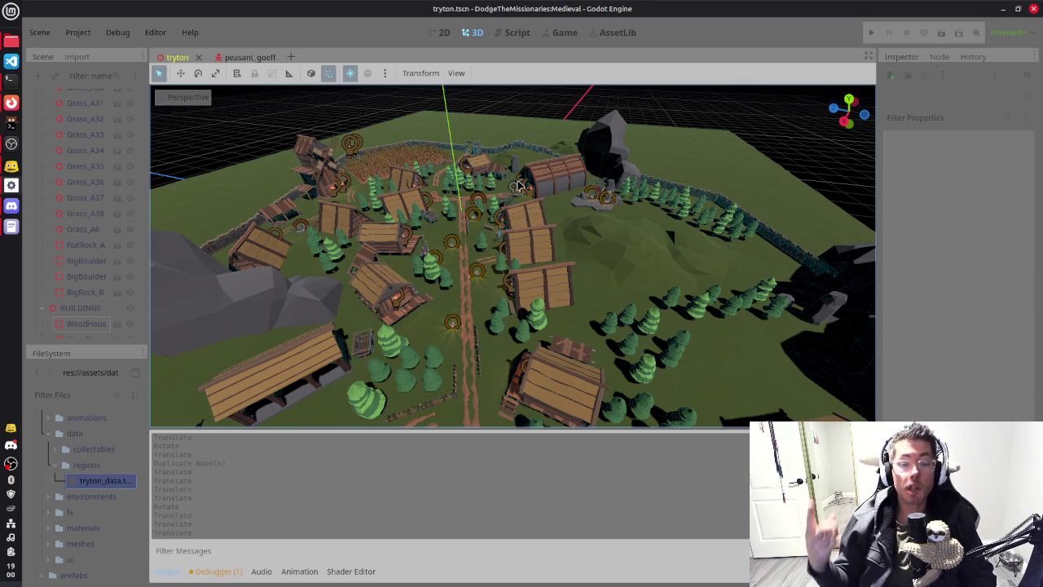
pyautogui.press('F6')
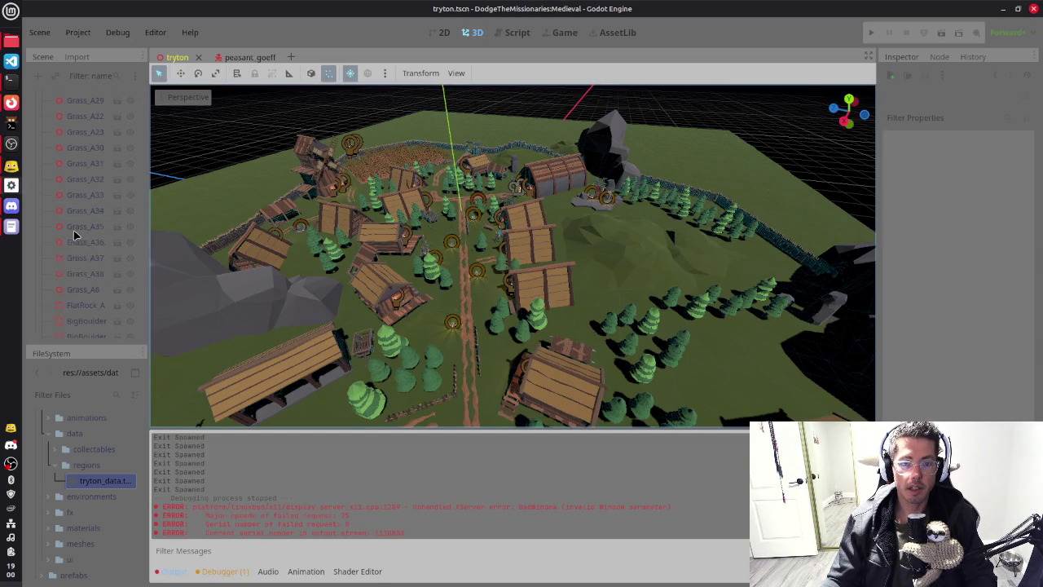
# Step: Step up through the Scene tree and select the FLORA group node
pyautogui.press('Up')
pyautogui.press('Up')
pyautogui.press('Up')
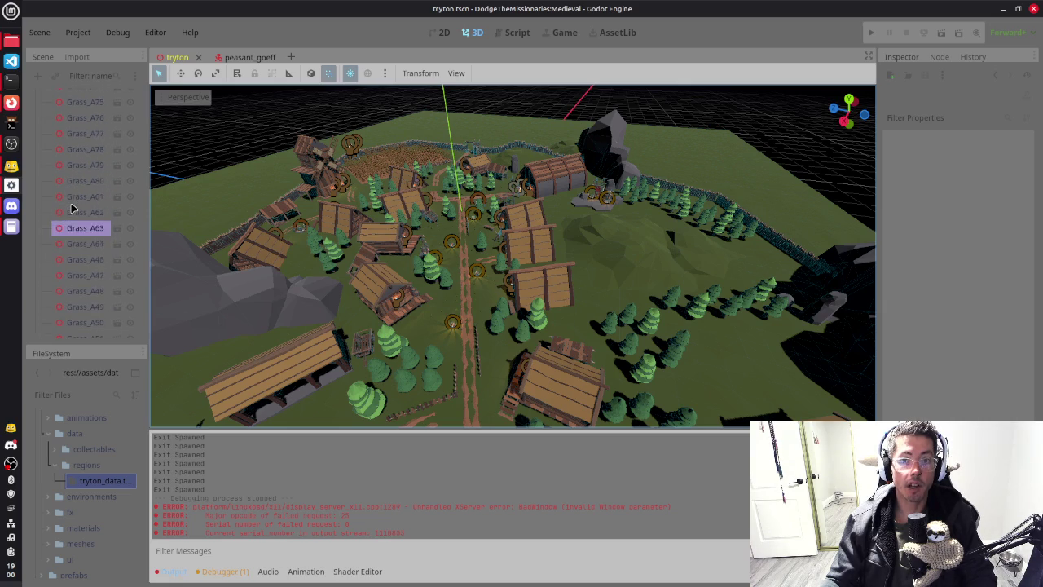
pyautogui.press('Up')
pyautogui.press('Up')
pyautogui.press('Up')
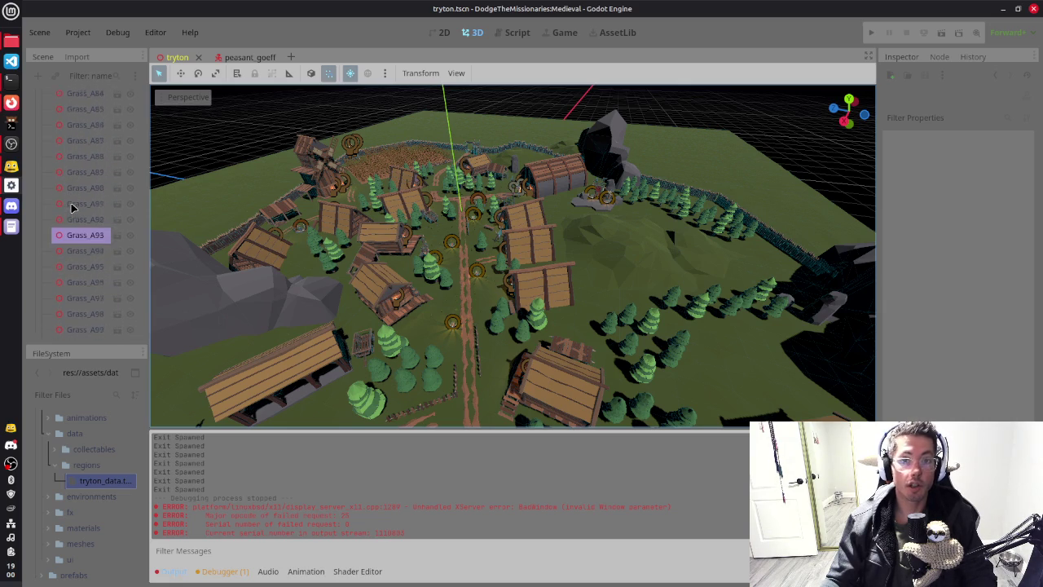
pyautogui.press('Up')
pyautogui.press('Up')
pyautogui.press('Up')
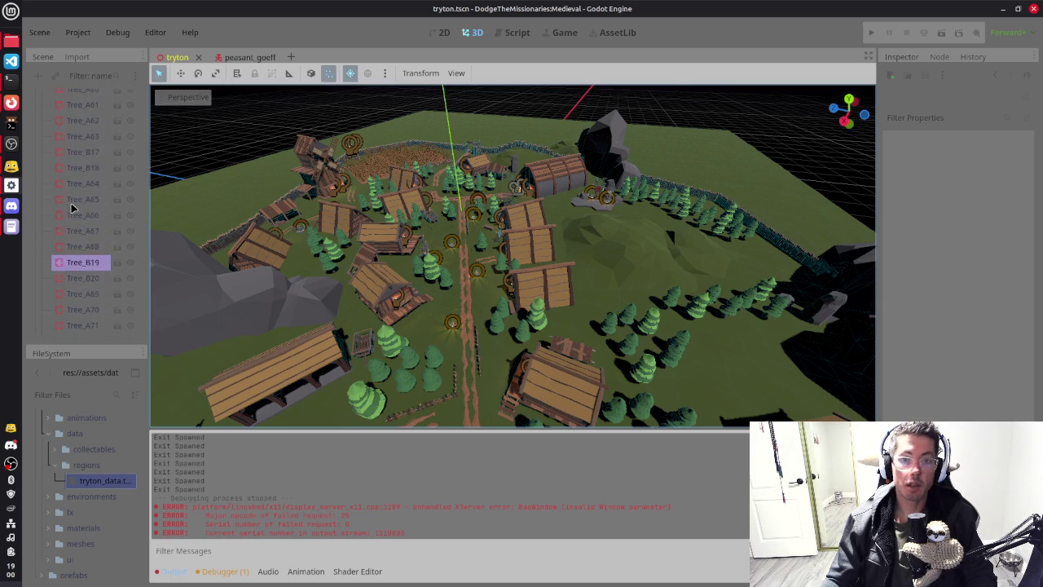
pyautogui.press('Up')
pyautogui.press('Up')
pyautogui.press('Up')
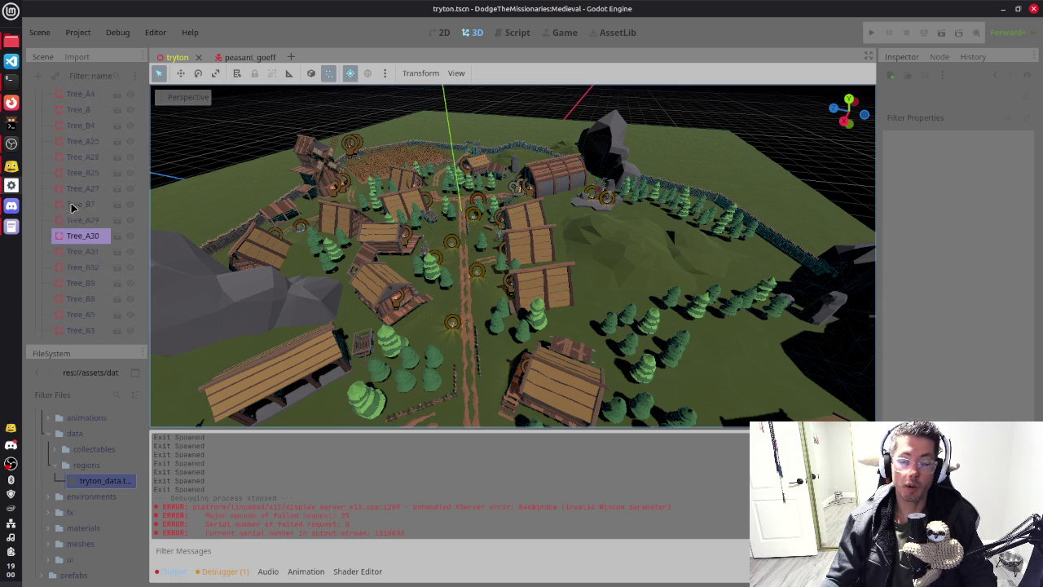
pyautogui.click(70, 186)
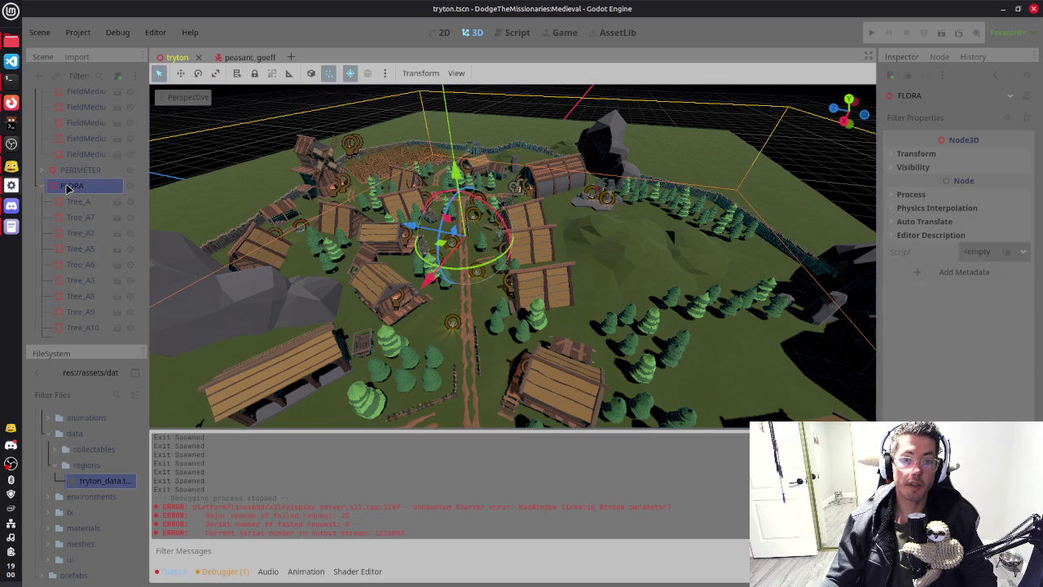
# Step: Collapse the LANDSCAPE group in the Scene tree and view region_data.gd in the Script editor
pyautogui.scroll(5, 57, 179)
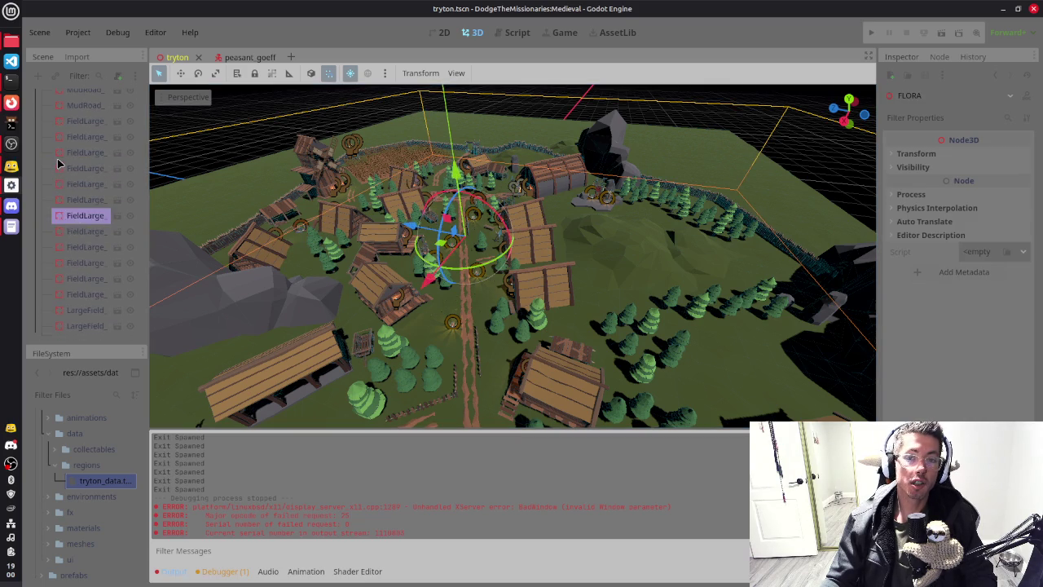
pyautogui.scroll(5, 57, 163)
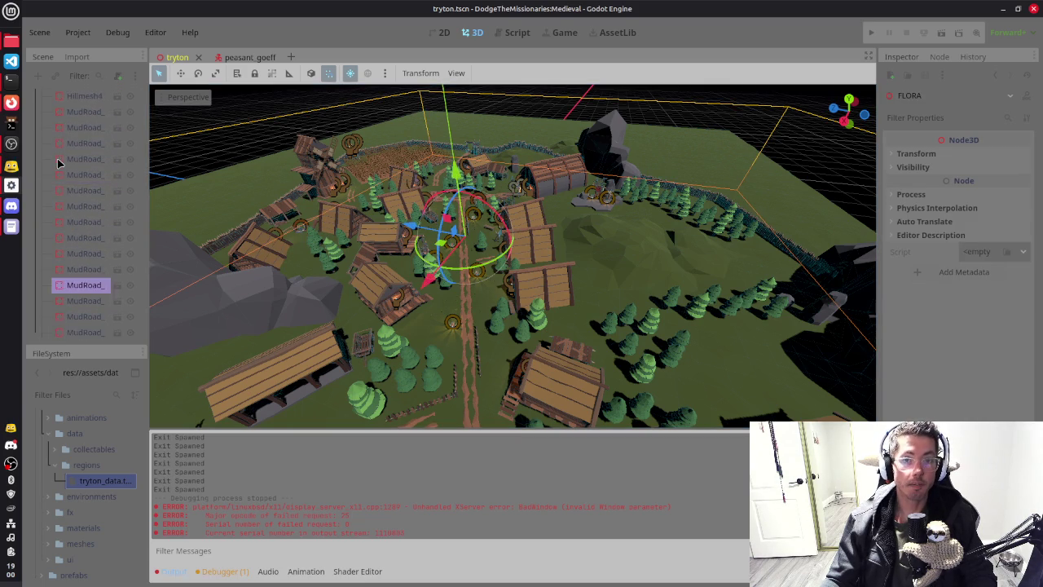
pyautogui.click(41, 114)
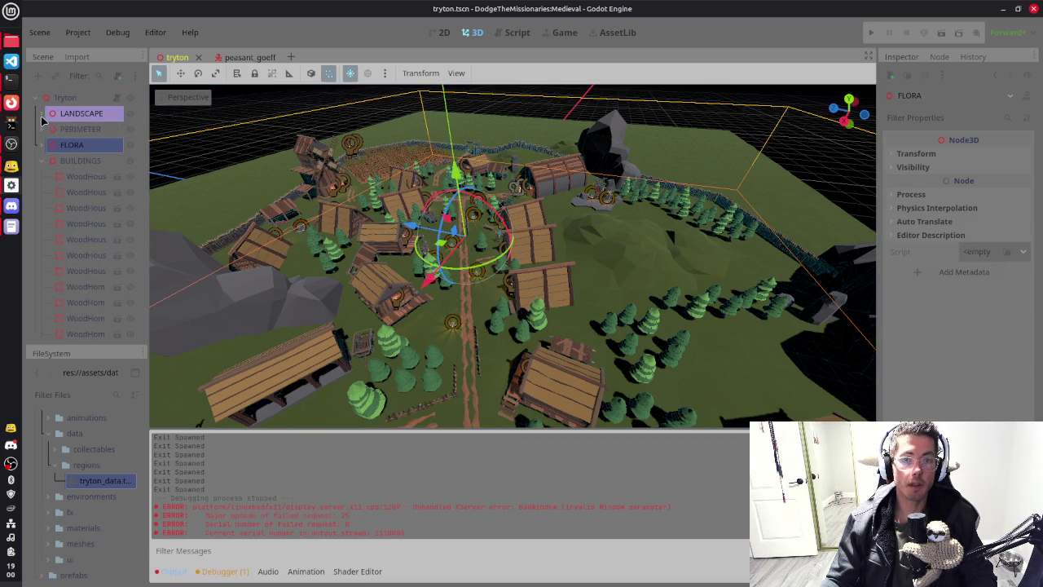
pyautogui.click(516, 33)
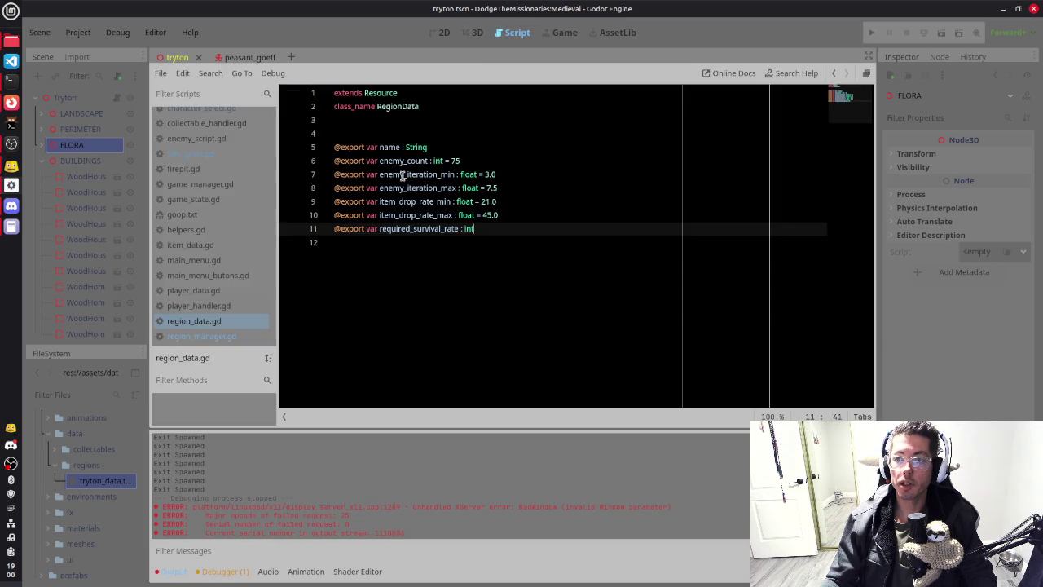
# Step: Open item_data.gd and select IMMUNITY beside SPEED on line 9
pyautogui.click(202, 244)
pyautogui.click(396, 204)
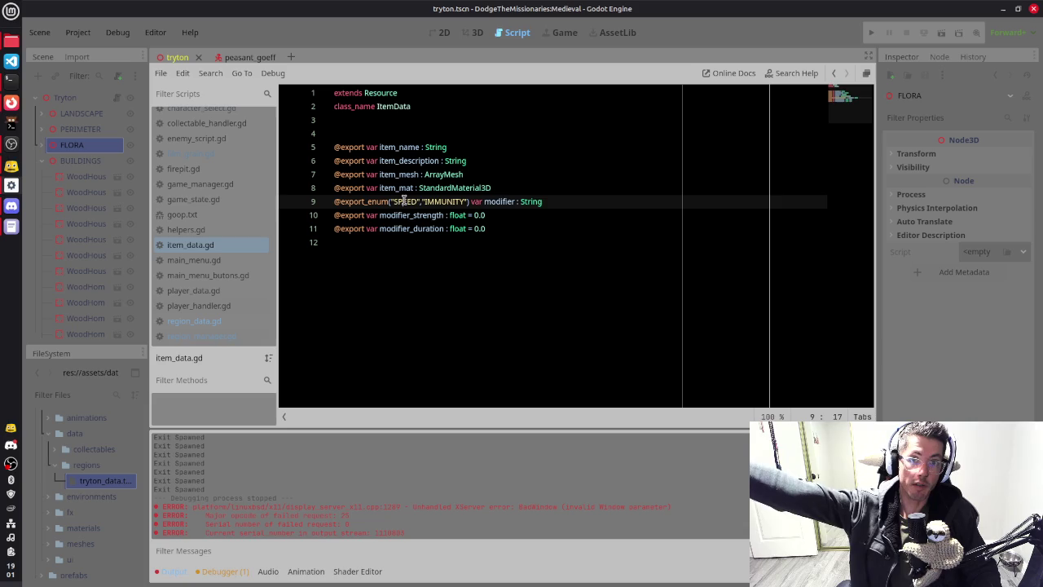
pyautogui.doubleClick(442, 202)
# Step: Switch to the goop.md notes and scroll down to the Power-Ups list
pyautogui.hotkey('alt', 'Tab')
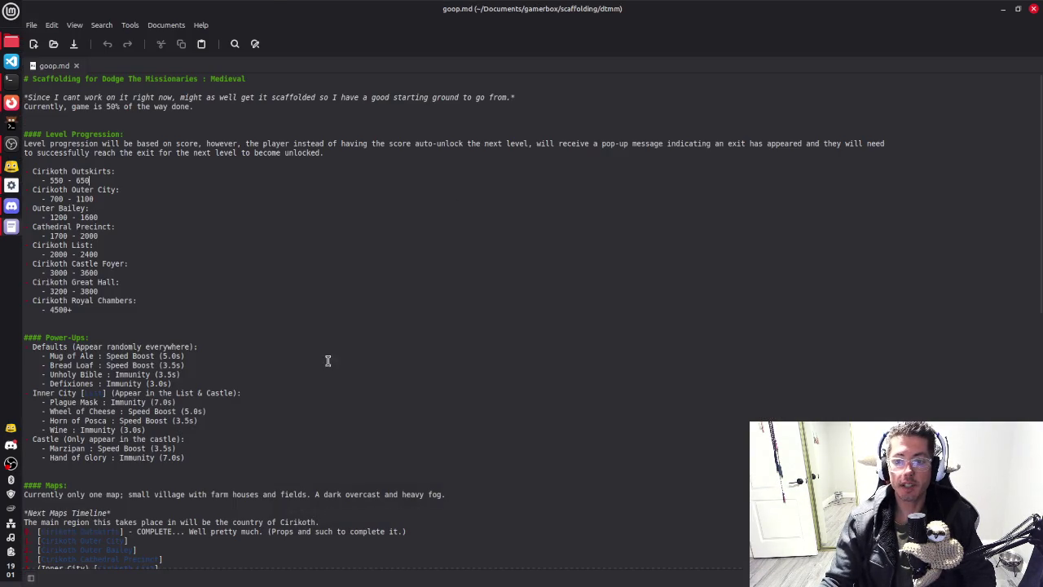
pyautogui.scroll(-5, 156, 300)
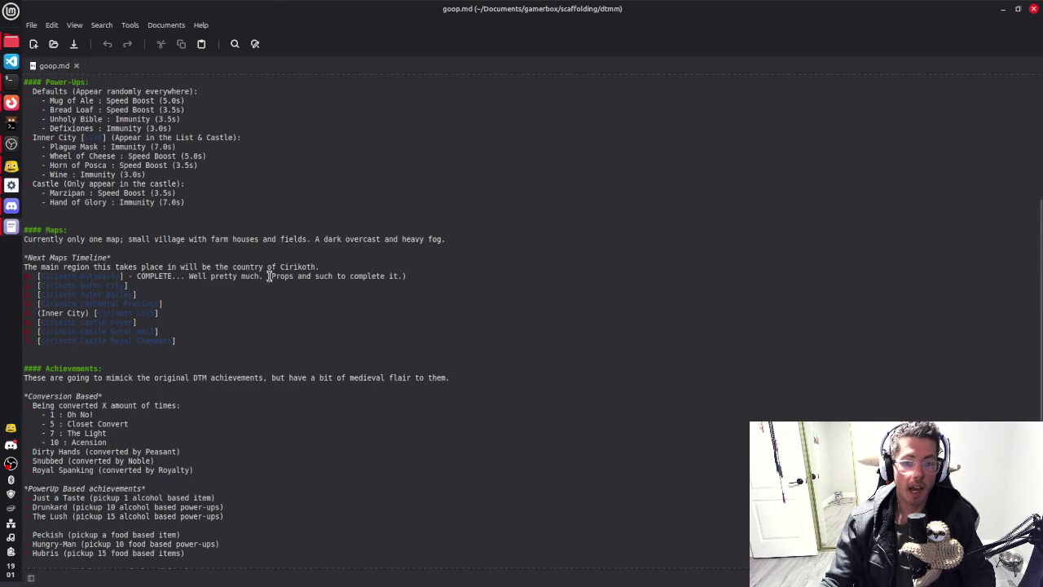
pyautogui.scroll(-3, 193, 306)
pyautogui.scroll(8, 193, 306)
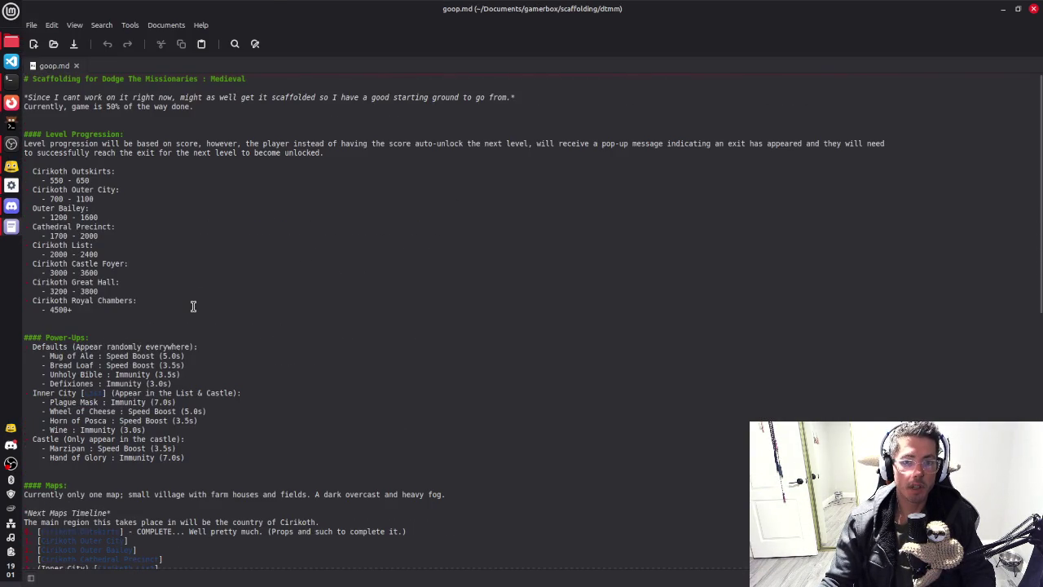
pyautogui.scroll(-2, 193, 305)
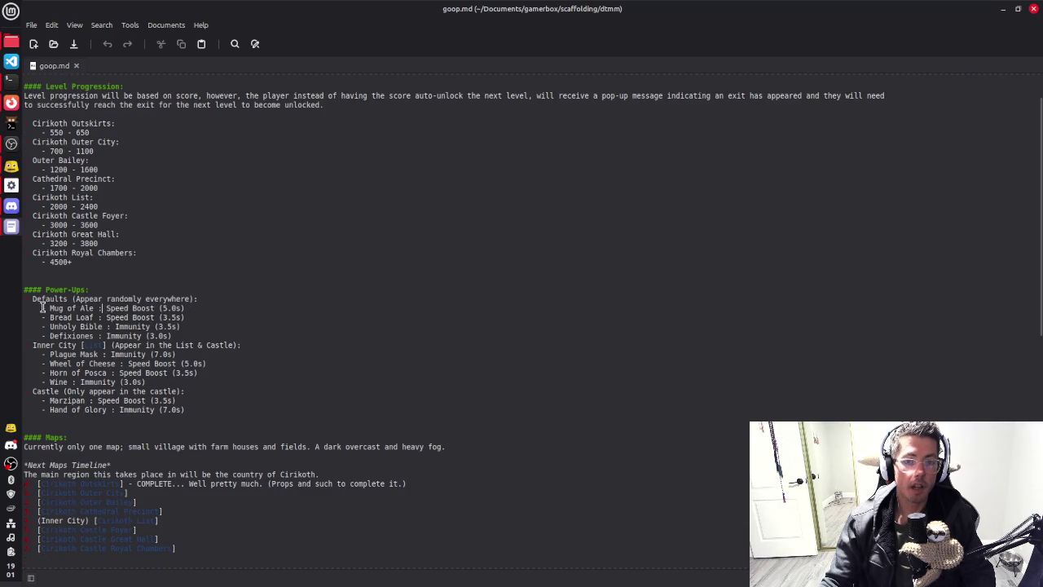
# Step: Highlight the Power-Ups lines from Mug of Ale to Hand of Glory, one by one
pyautogui.moveTo(40, 307)
pyautogui.mouseDown()
pyautogui.moveTo(183, 320)
pyautogui.moveTo(200, 410)
pyautogui.mouseUp()
pyautogui.click(145, 390)
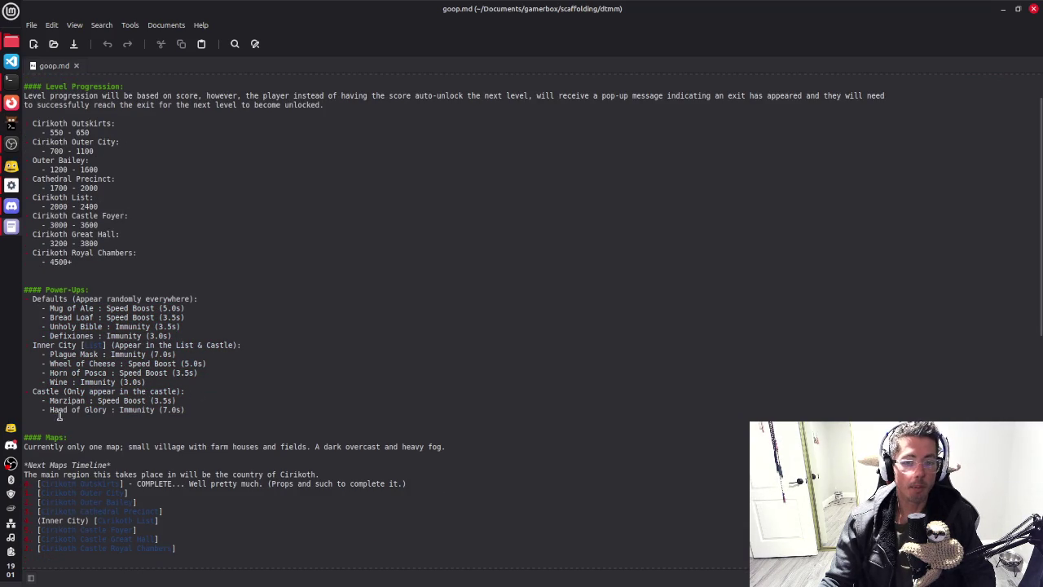
pyautogui.moveTo(49, 400); pyautogui.dragTo(176, 400)
pyautogui.moveTo(49, 373); pyautogui.dragTo(244, 373)
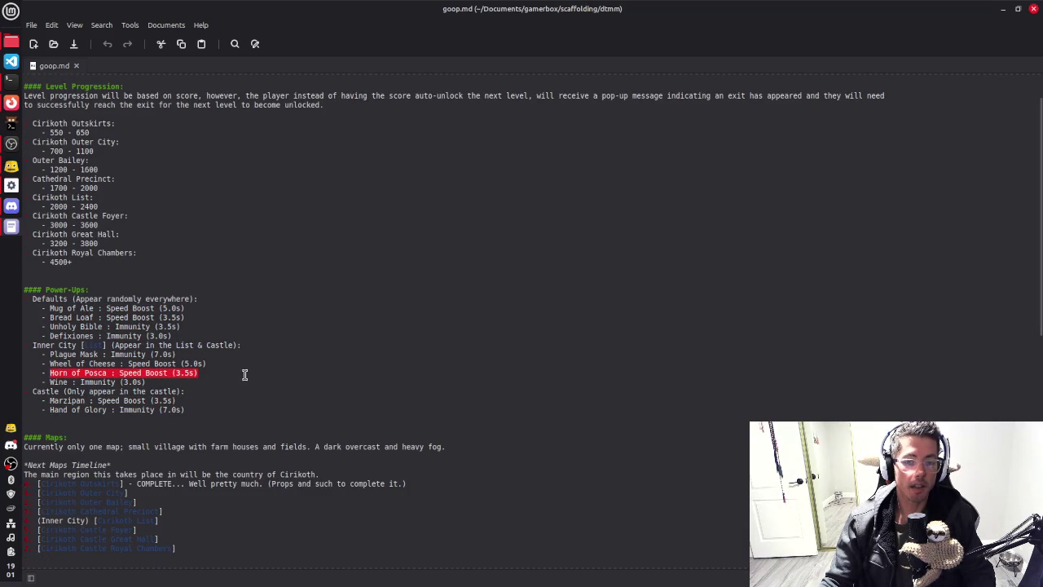
pyautogui.moveTo(50, 354); pyautogui.dragTo(227, 353)
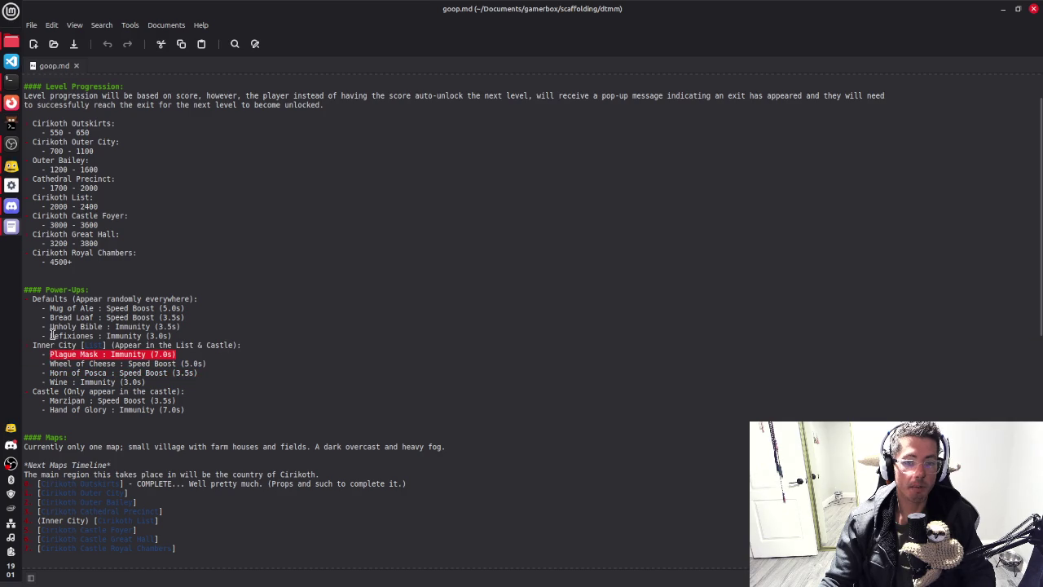
pyautogui.moveTo(49, 335); pyautogui.dragTo(182, 336)
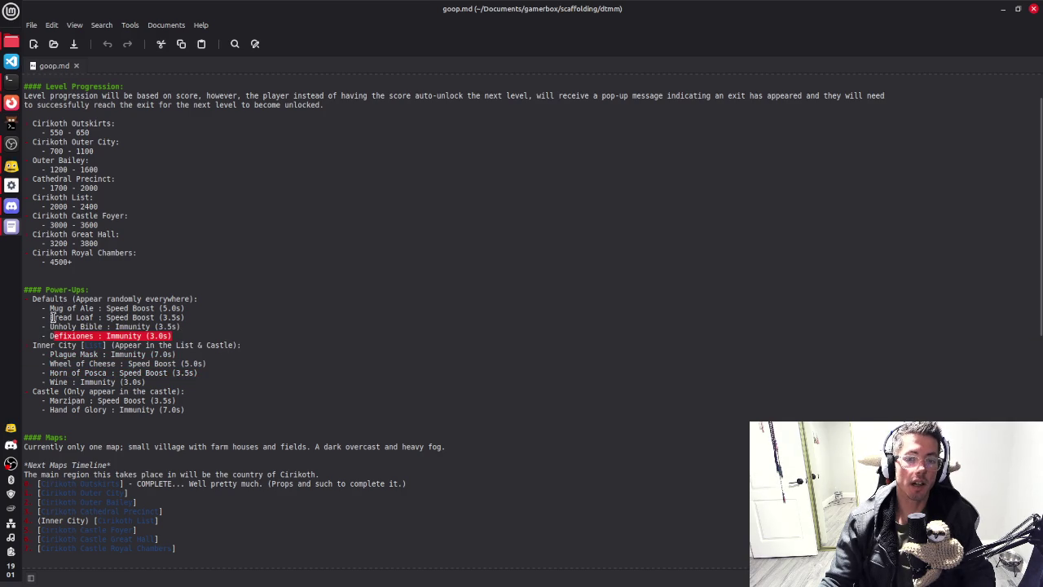
pyautogui.moveTo(51, 317); pyautogui.dragTo(167, 310)
pyautogui.click(198, 319)
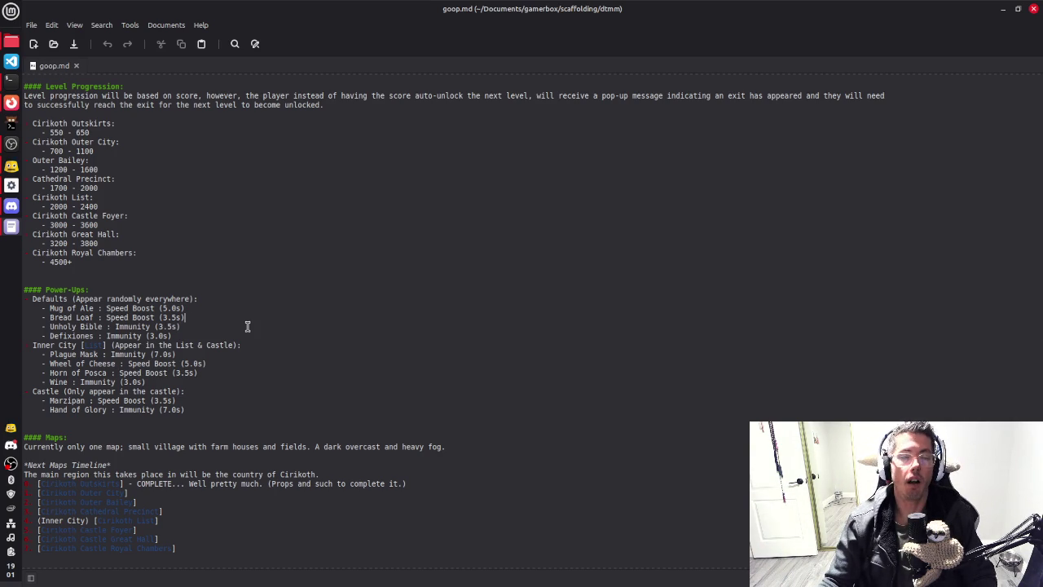
# Step: Scroll through the rest of goop.md, check line 10 of the Godot script, and return
pyautogui.scroll(-3, 241, 341)
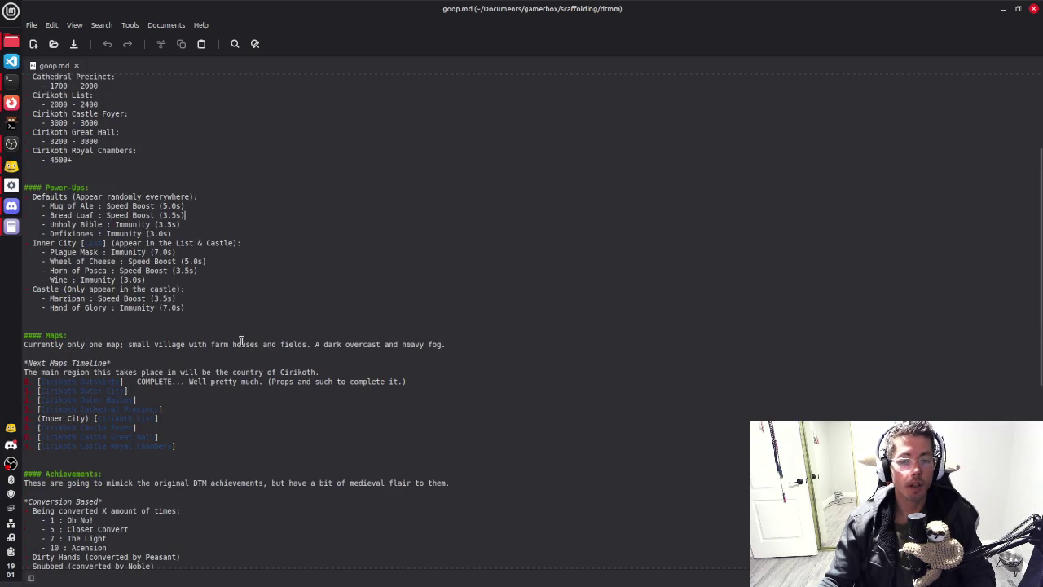
pyautogui.scroll(-9, 232, 314)
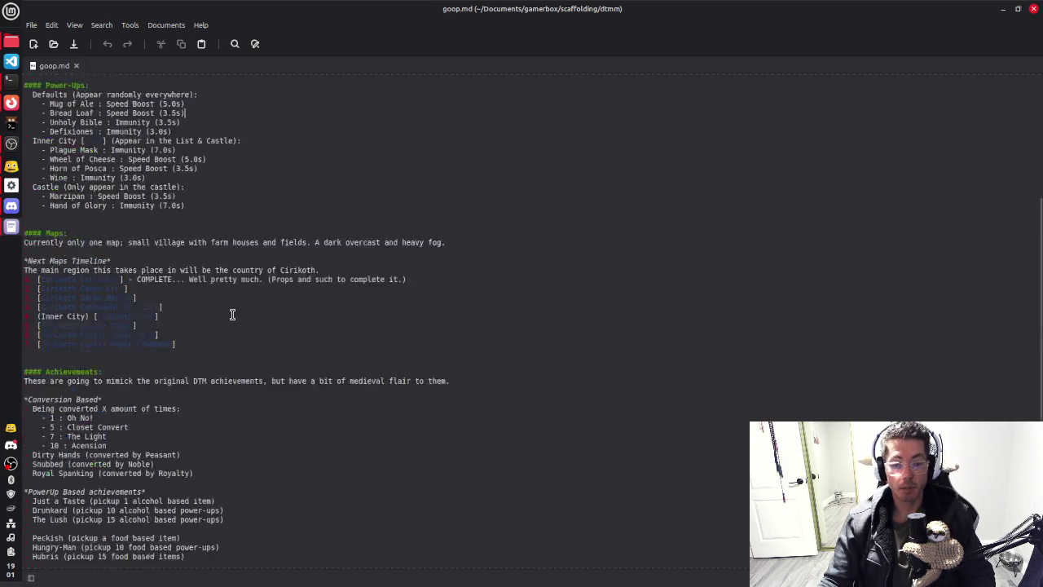
pyautogui.scroll(-2, 232, 315)
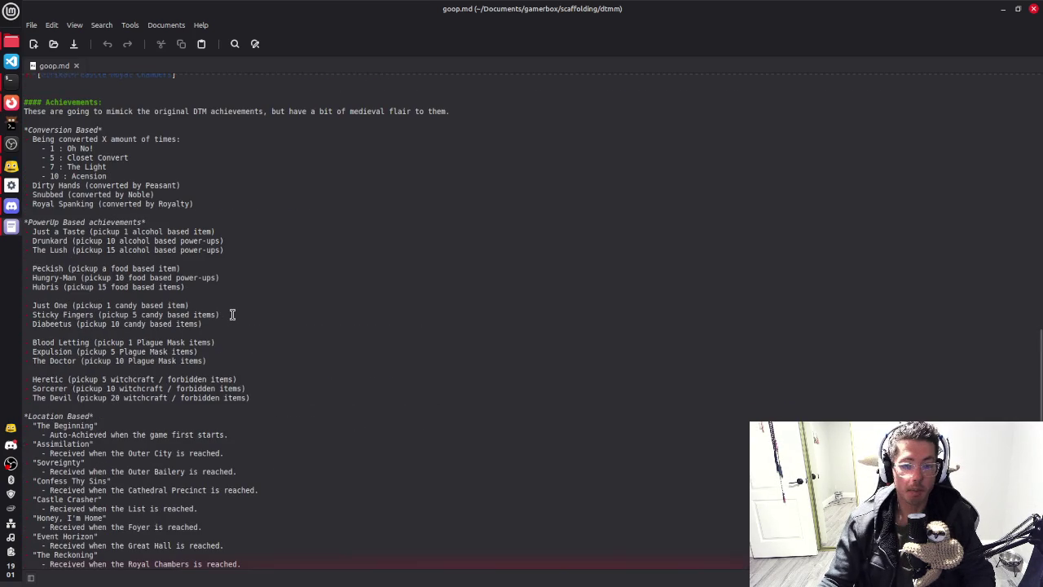
pyautogui.scroll(15, 150, 440)
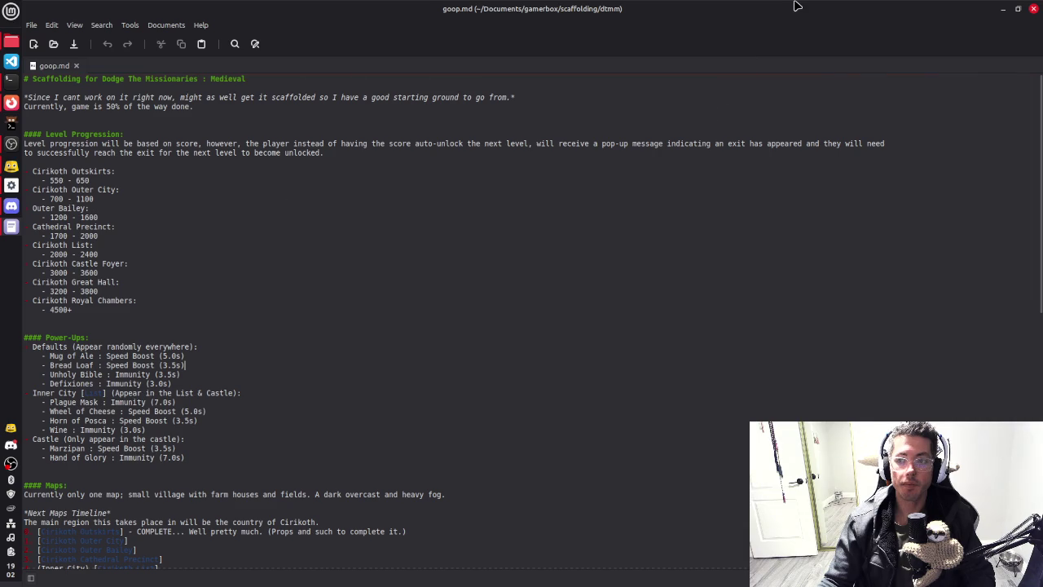
pyautogui.hotkey('alt', 'Tab')
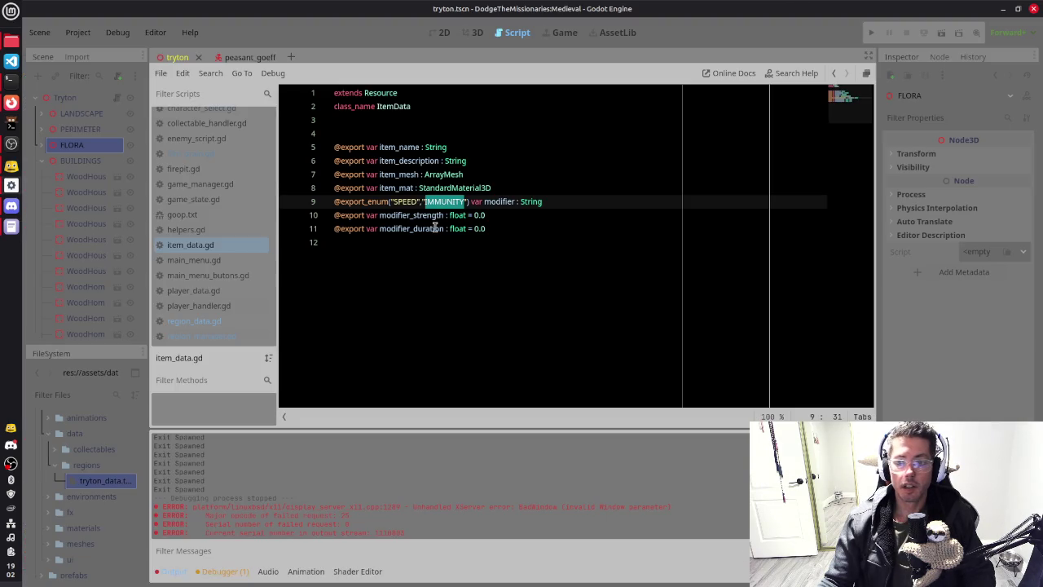
pyautogui.click(455, 214)
pyautogui.hotkey('alt', 'Tab')
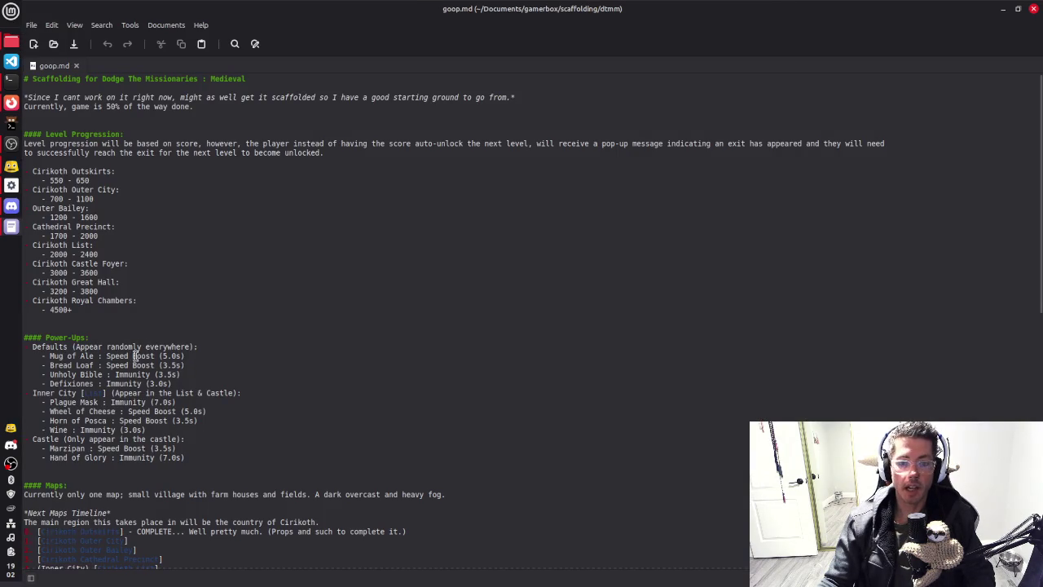
# Step: Review the Immunity entry on the Unholy Bible power-up line
pyautogui.doubleClick(140, 374)
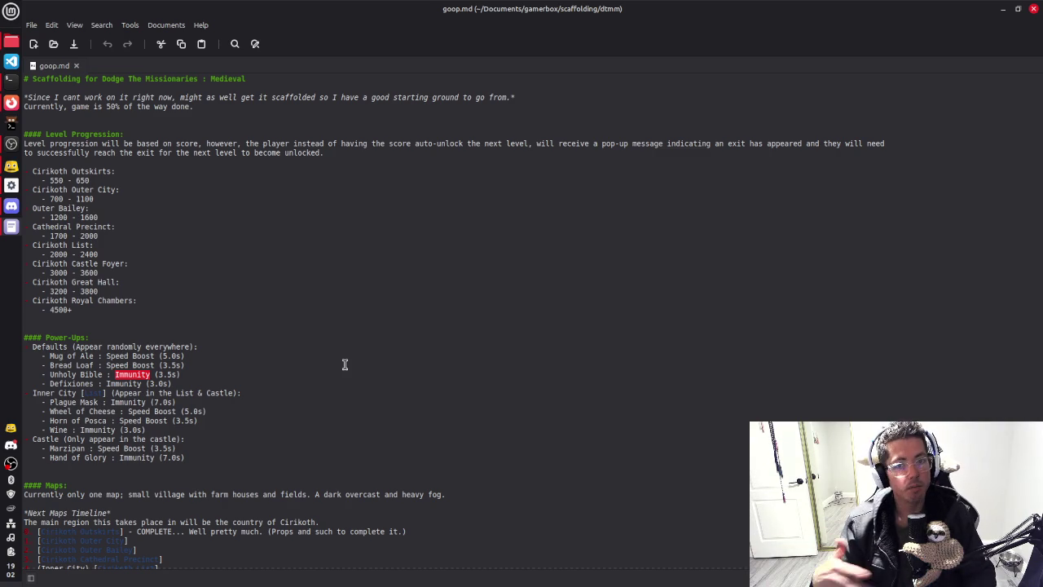
pyautogui.click(330, 361)
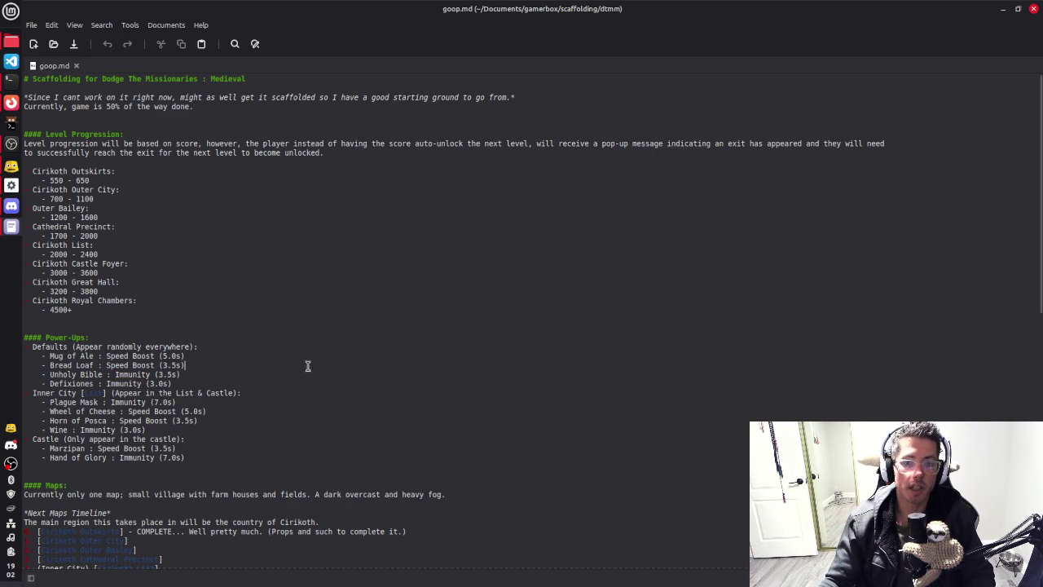
pyautogui.scroll(-18, 195, 359)
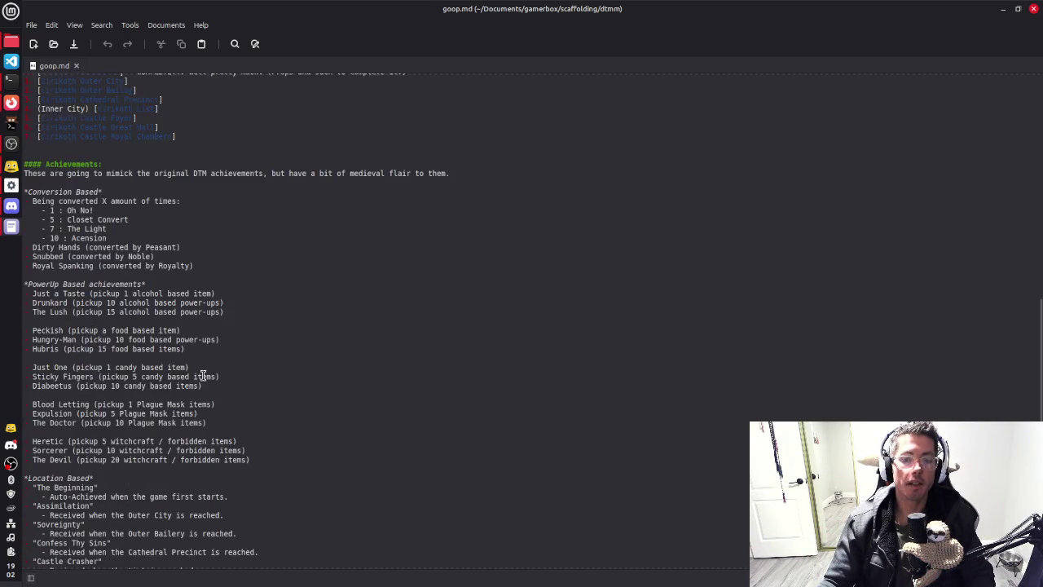
pyautogui.scroll(15, 203, 366)
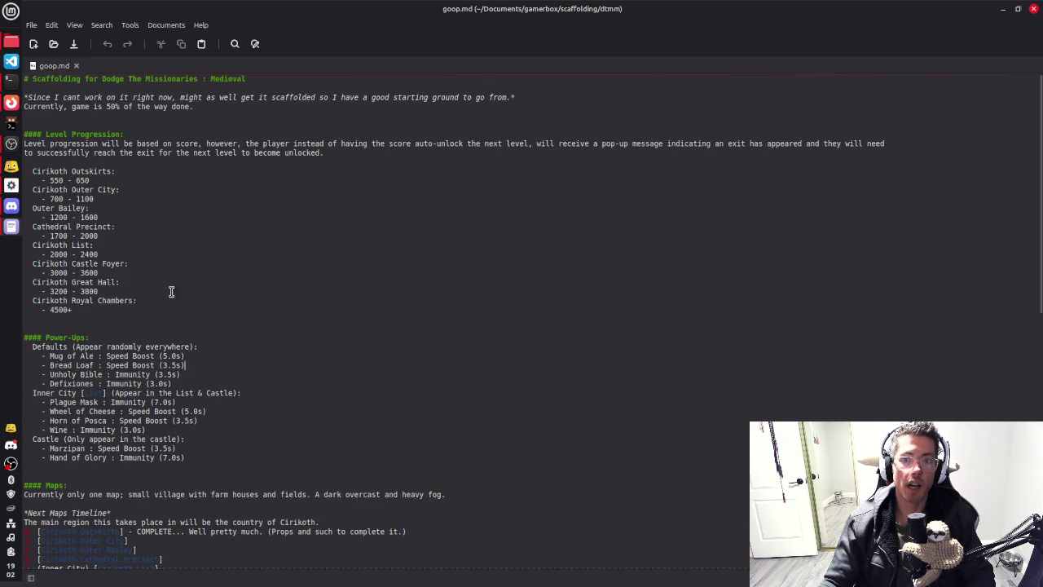
# Step: Change the Cirikoth Outskirts range from 550 - 650 to 150 - 350 and save goop.md
pyautogui.click(103, 180)
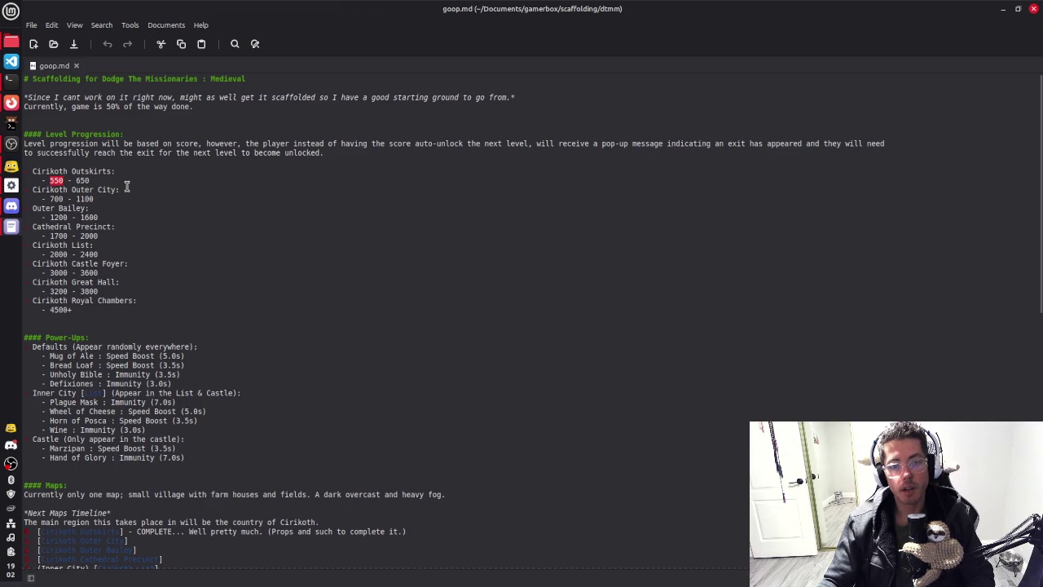
pyautogui.doubleClick(53, 181)
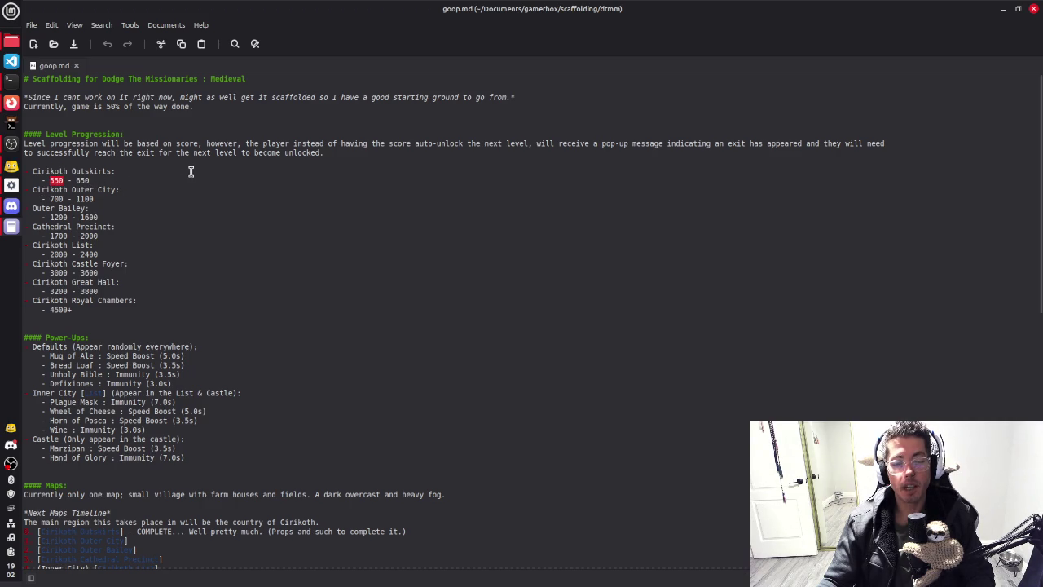
pyautogui.write('150')
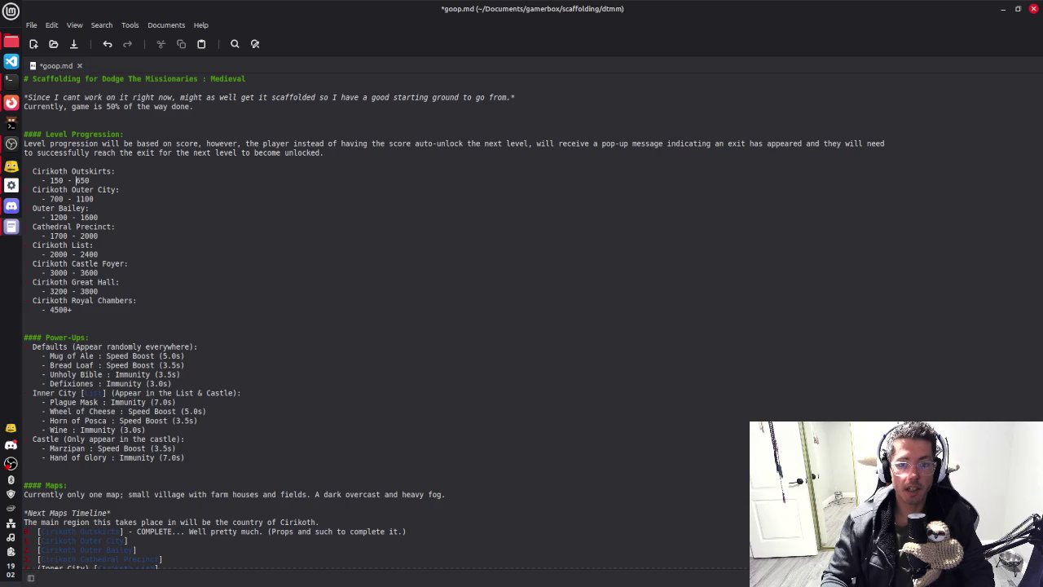
pyautogui.doubleClick(80, 180)
pyautogui.write('350')
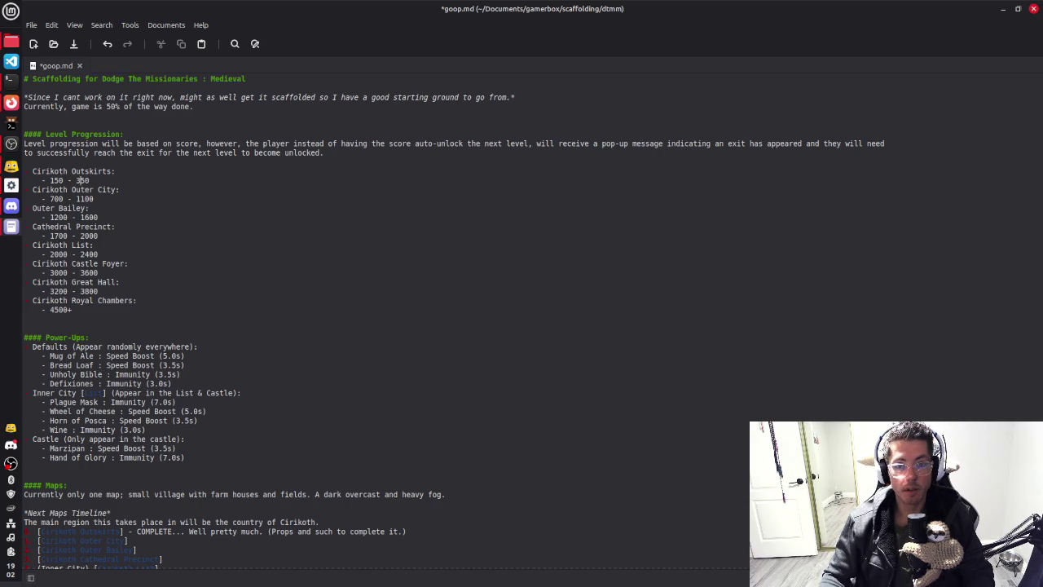
pyautogui.hotkey('ctrl', 's')
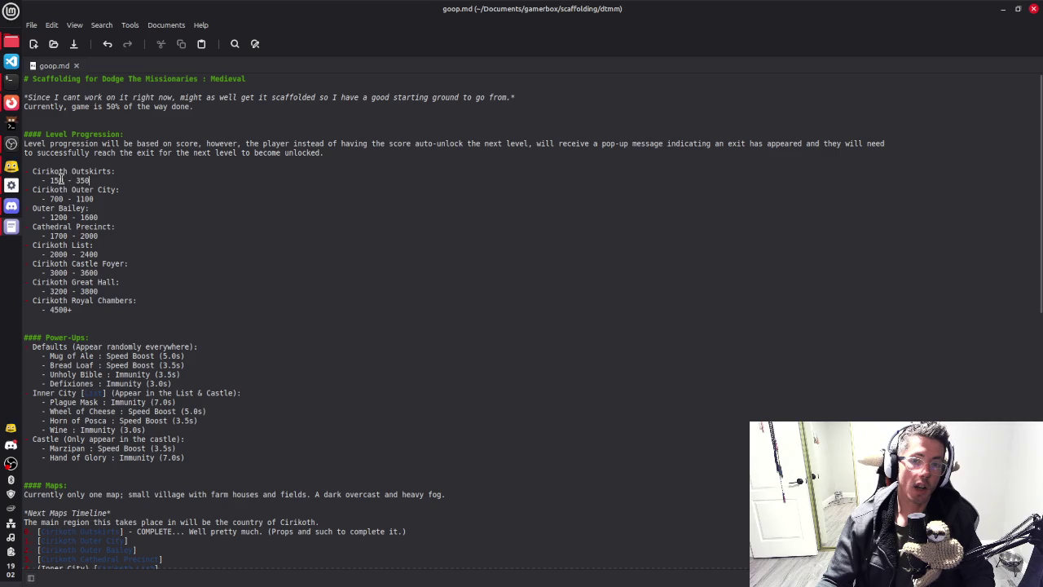
pyautogui.hotkey('alt', 'Tab')
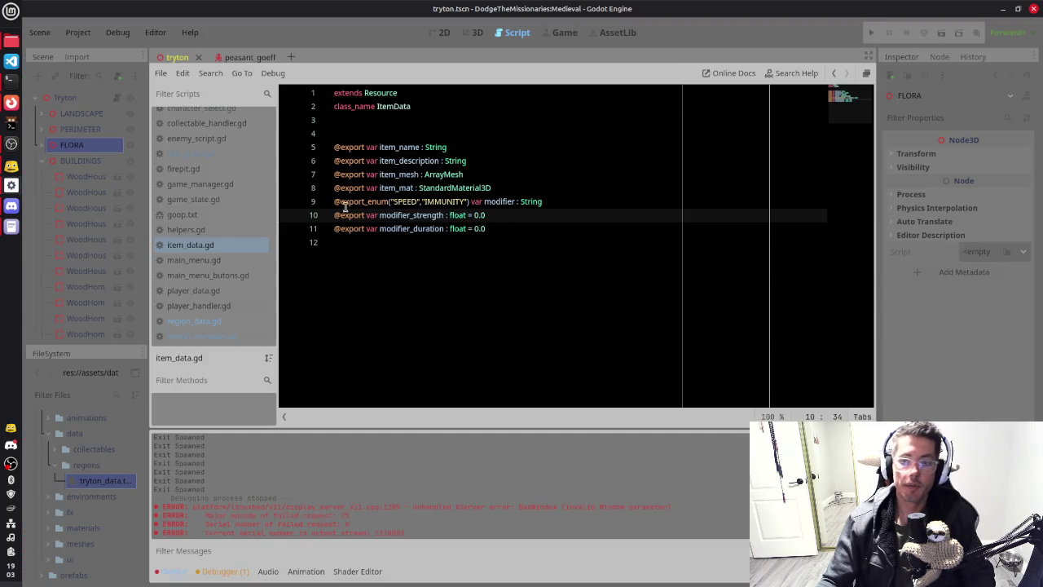
# Step: Set tryton_data.tres's Required Survival Rate to 150 and save
pyautogui.click(115, 483)
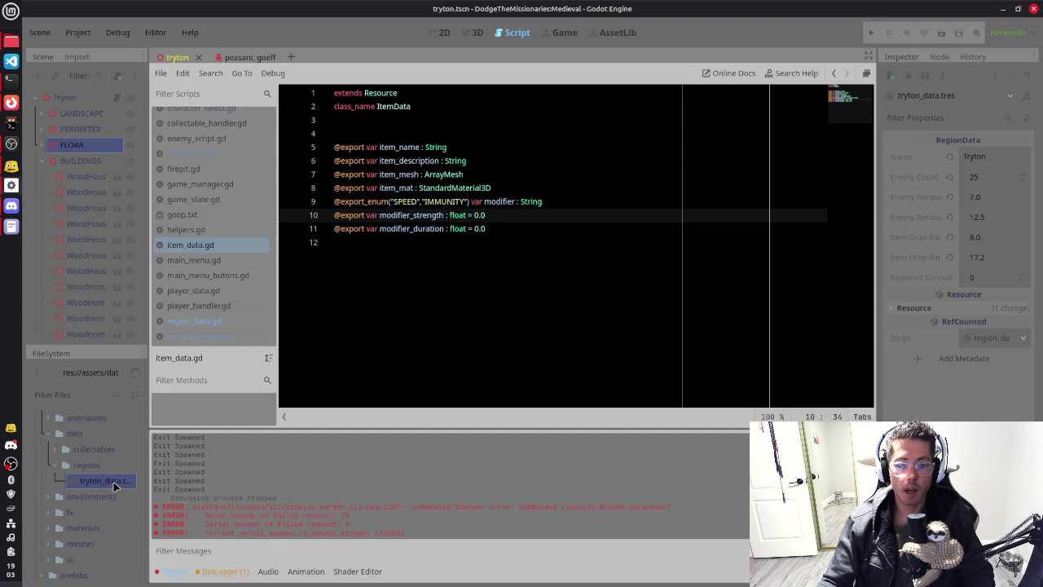
pyautogui.click(976, 278)
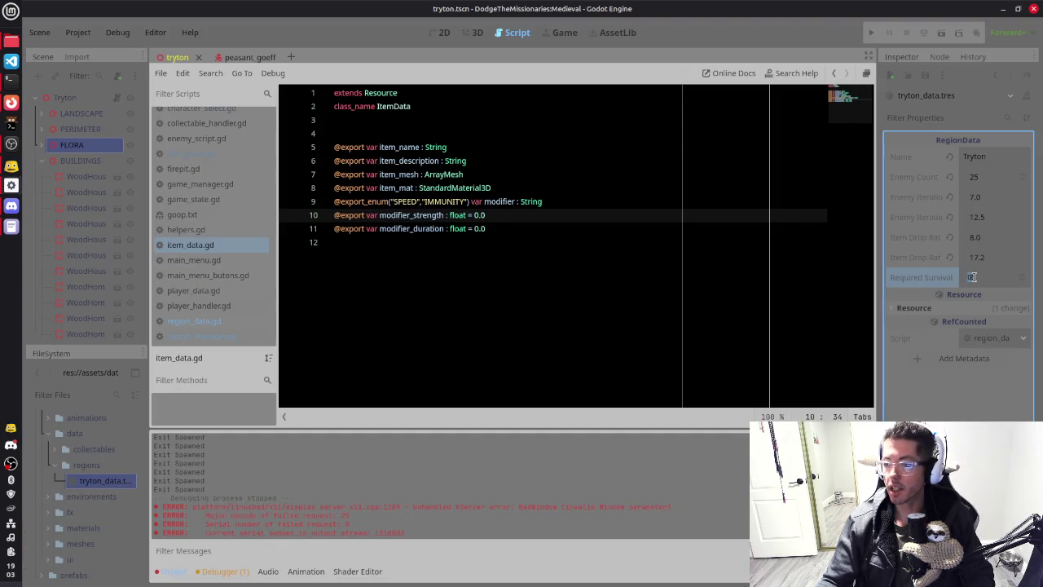
pyautogui.write('10')
pyautogui.press('Return')
pyautogui.hotkey('ctrl', 's')
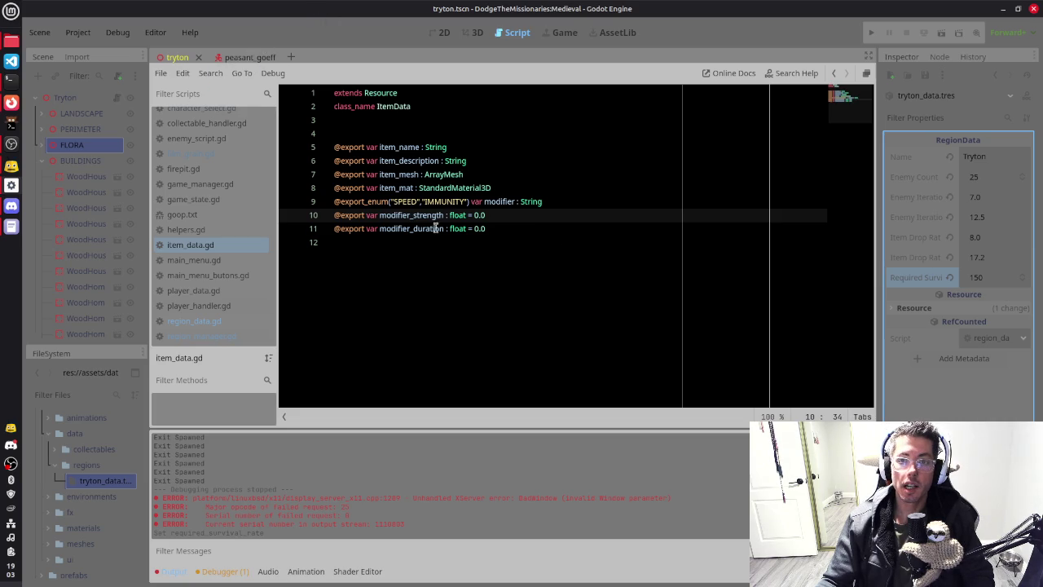
# Step: Close the float documentation card and run the game with F5
pyautogui.moveTo(453, 215)
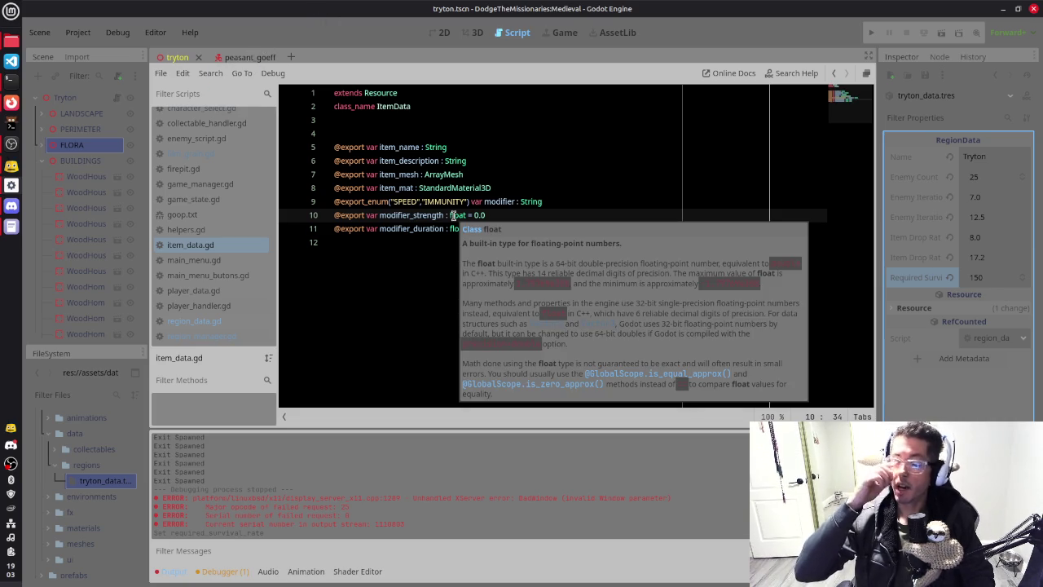
pyautogui.click(509, 164)
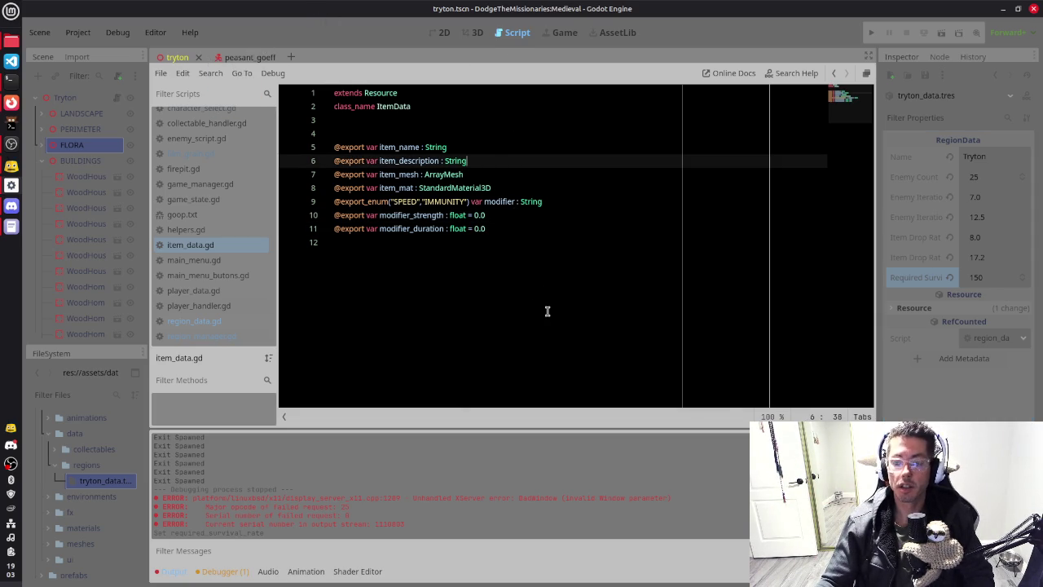
pyautogui.press('F5')
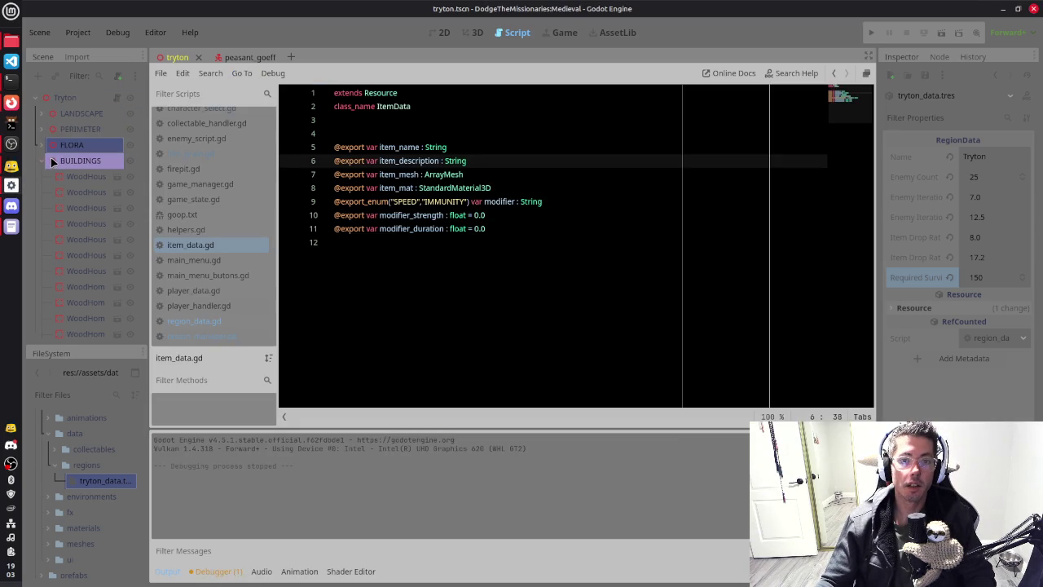
# Step: Turn on Fog for the WorldEnvironment node, then save the tryton scene and run the game
pyautogui.click(47, 161)
pyautogui.click(54, 224)
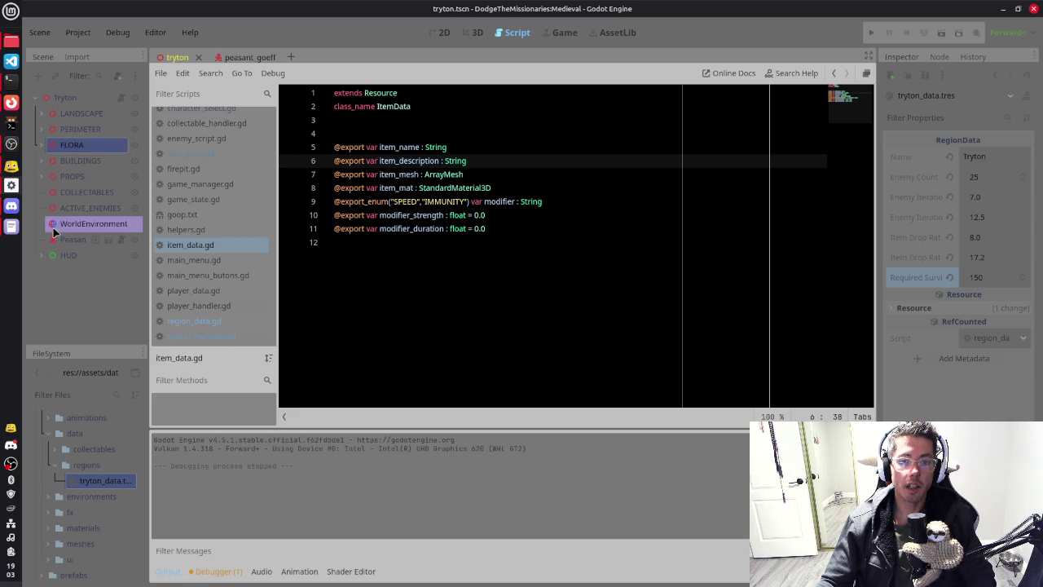
pyautogui.click(1011, 356)
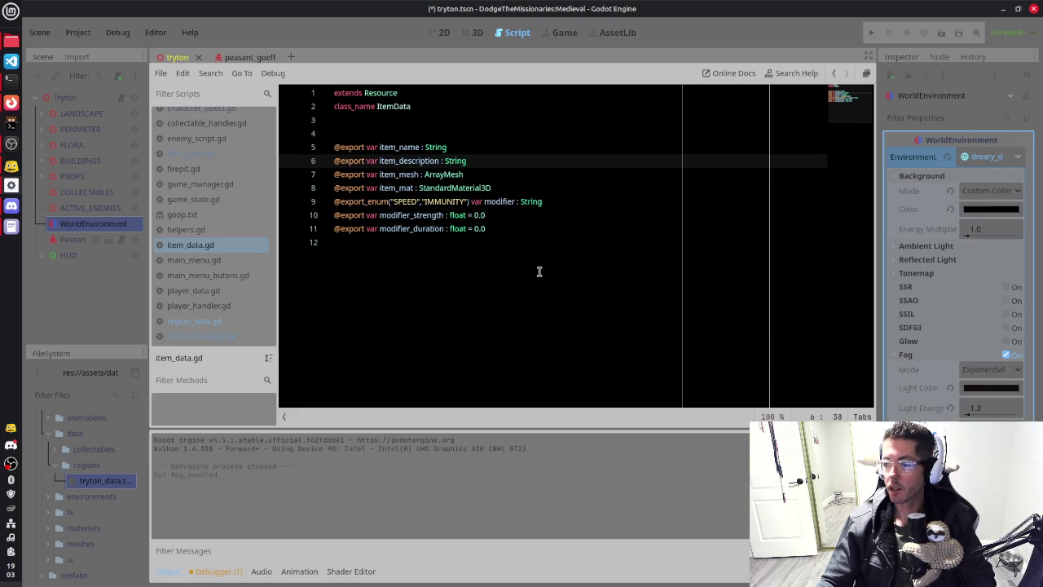
pyautogui.press('F5')
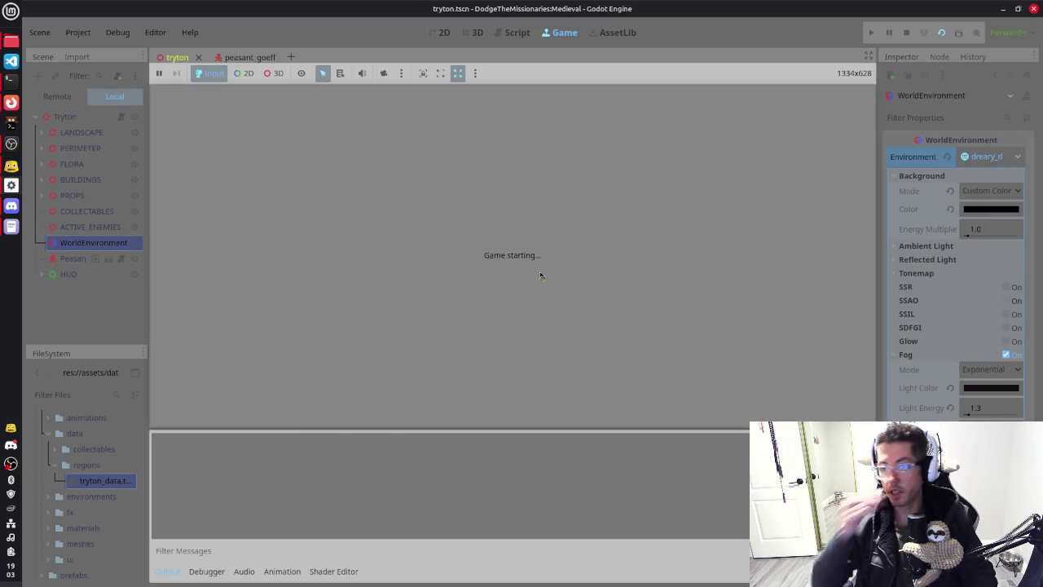
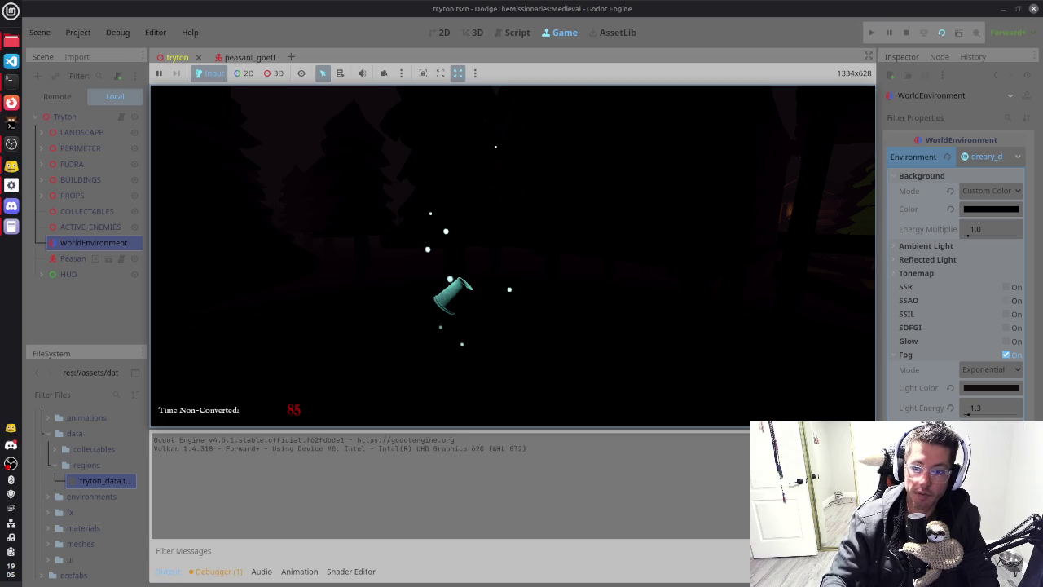
# Step: In the Terminal, stop the running game with Ctrl+C and launch the htop process monitor
pyautogui.hotkey('alt', 'Tab')
pyautogui.hotkey('alt', 'Tab')
pyautogui.hotkey('alt', 'Tab')
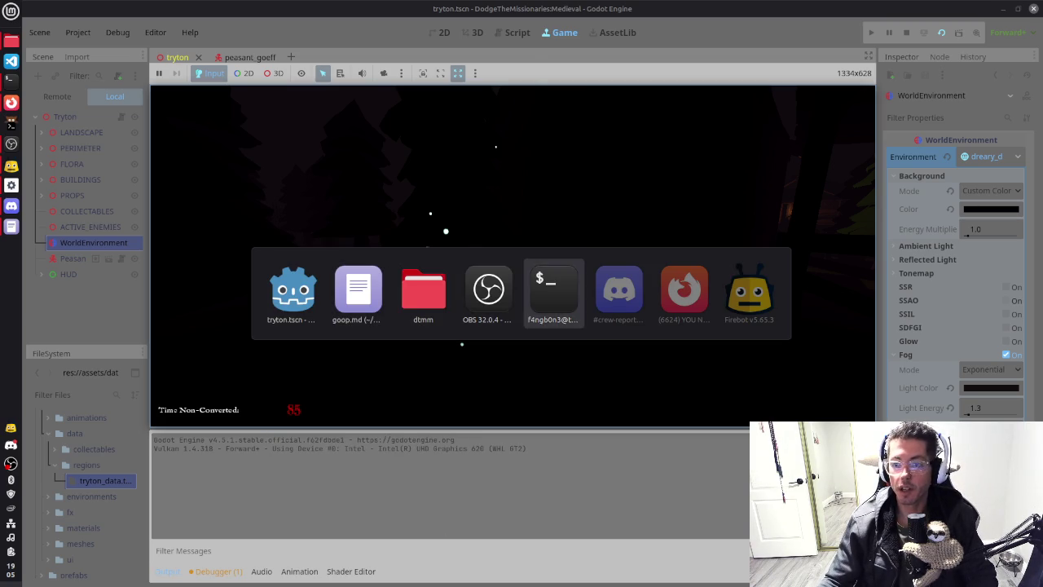
pyautogui.hotkey('ctrl', 'c')
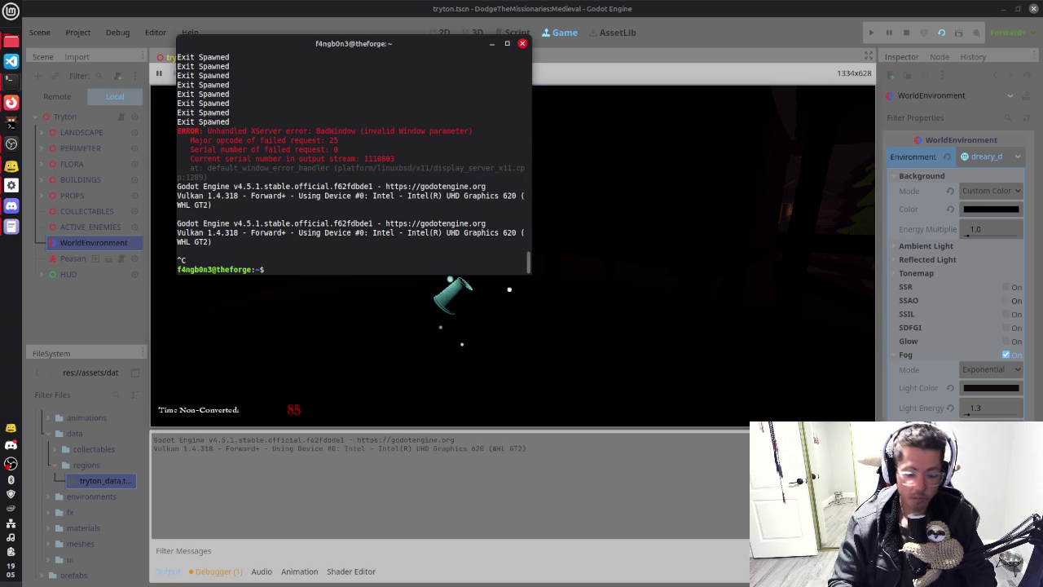
pyautogui.write('htop')
pyautogui.press('Return')
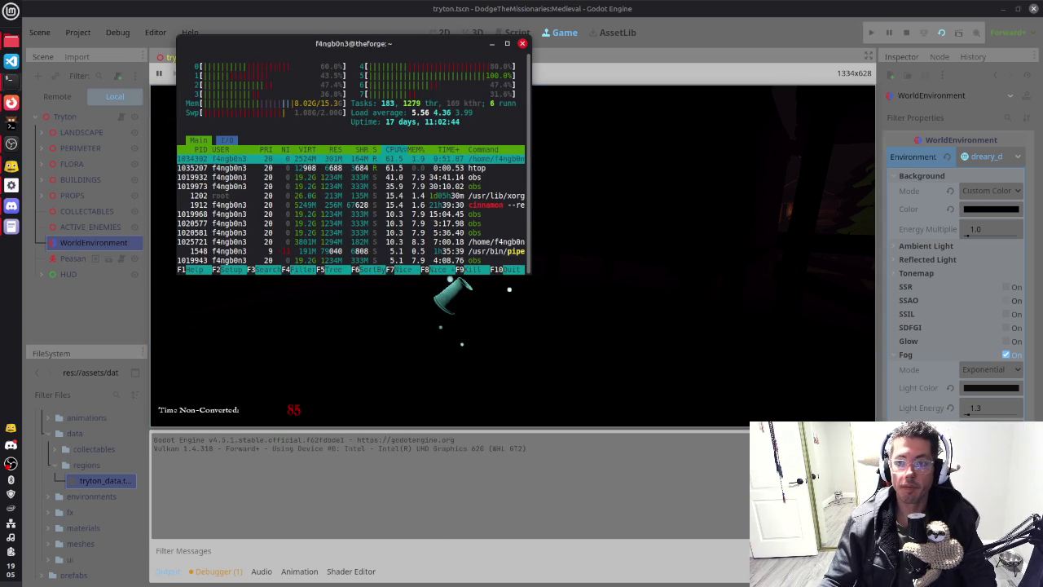
# Step: Send SIGTERM to the Godot game process, quit htop and return to the Godot script editor
pyautogui.press('Right')
pyautogui.press('Right')
pyautogui.press('Right')
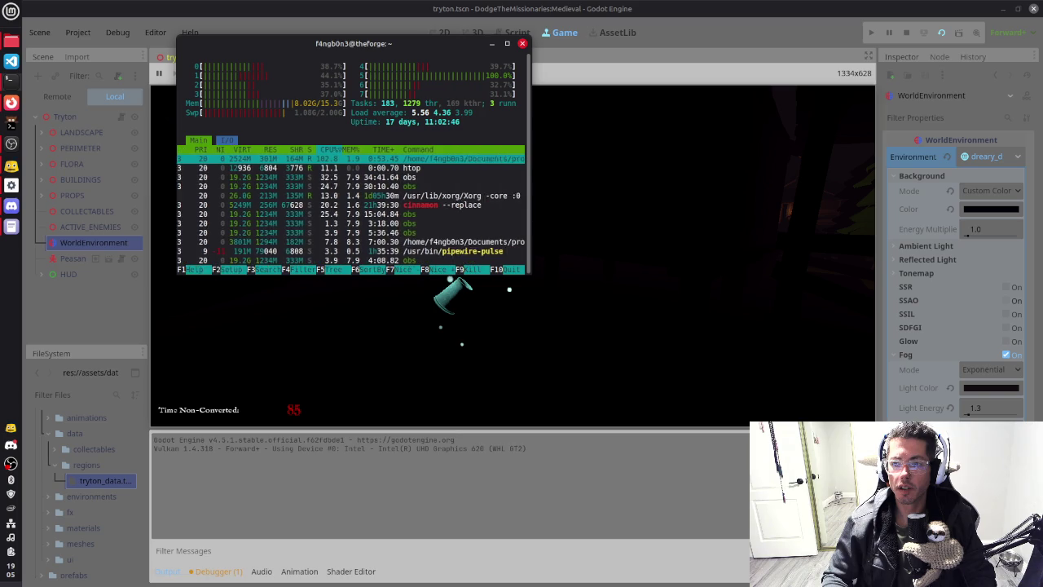
pyautogui.press('Right')
pyautogui.press('Right')
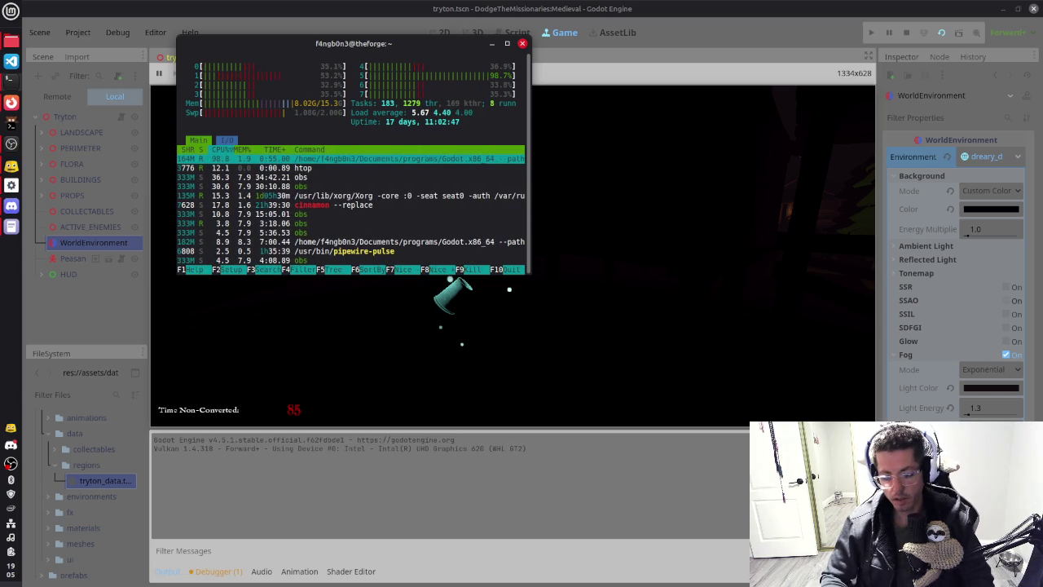
pyautogui.press('F9')
pyautogui.press('Return')
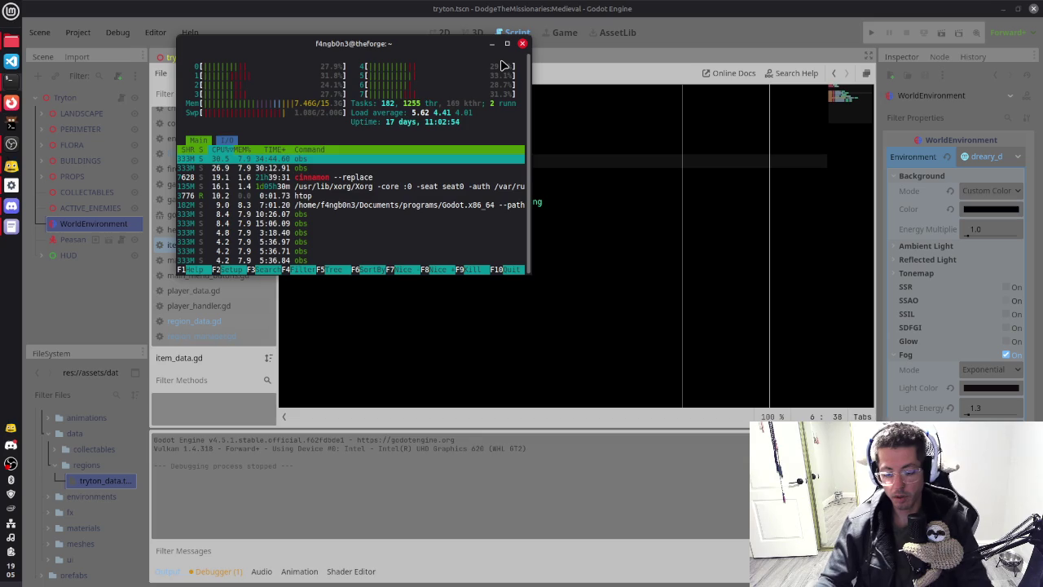
pyautogui.press('q')
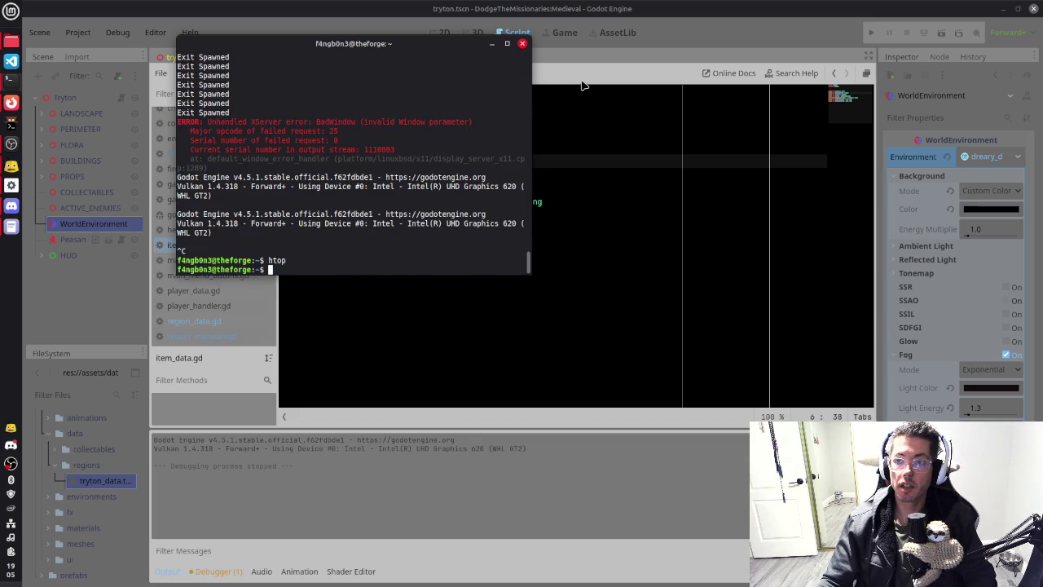
pyautogui.click(583, 86)
pyautogui.click(492, 254)
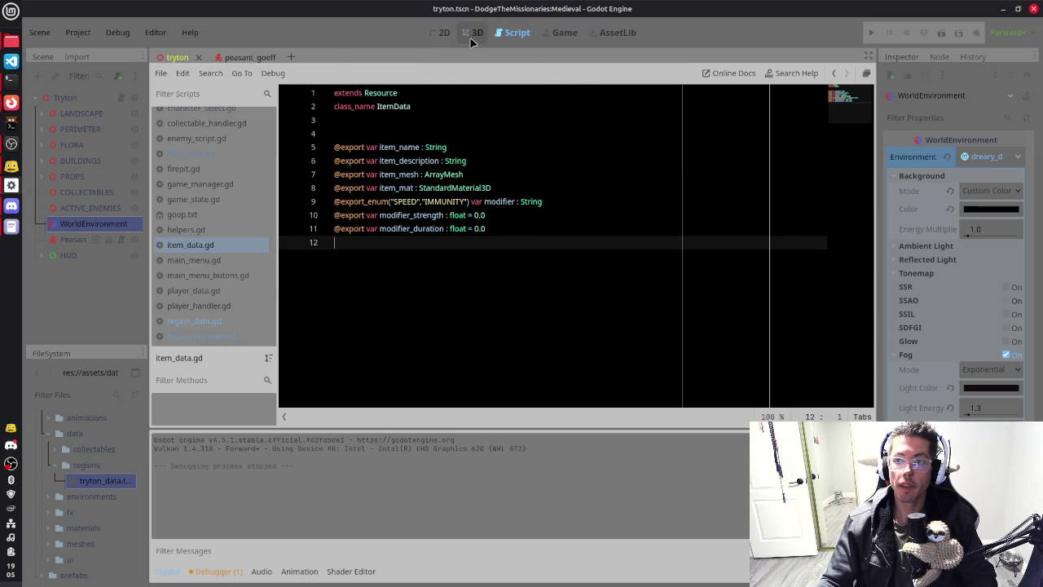
# Step: In the 3D view, disable WorldEnvironment Fog, then orbit and zoom around the brightened village
pyautogui.click(475, 33)
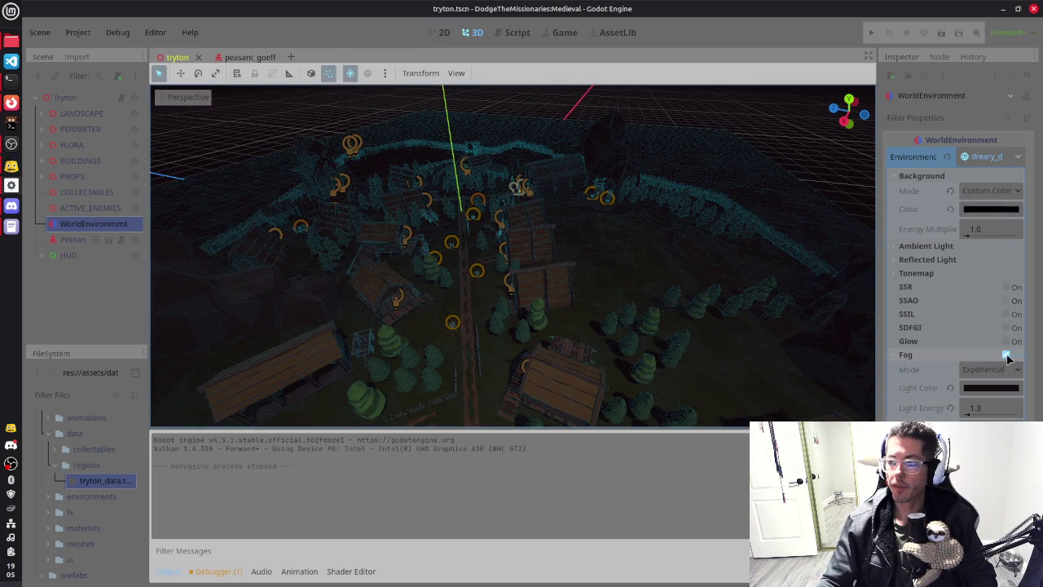
pyautogui.click(1007, 356)
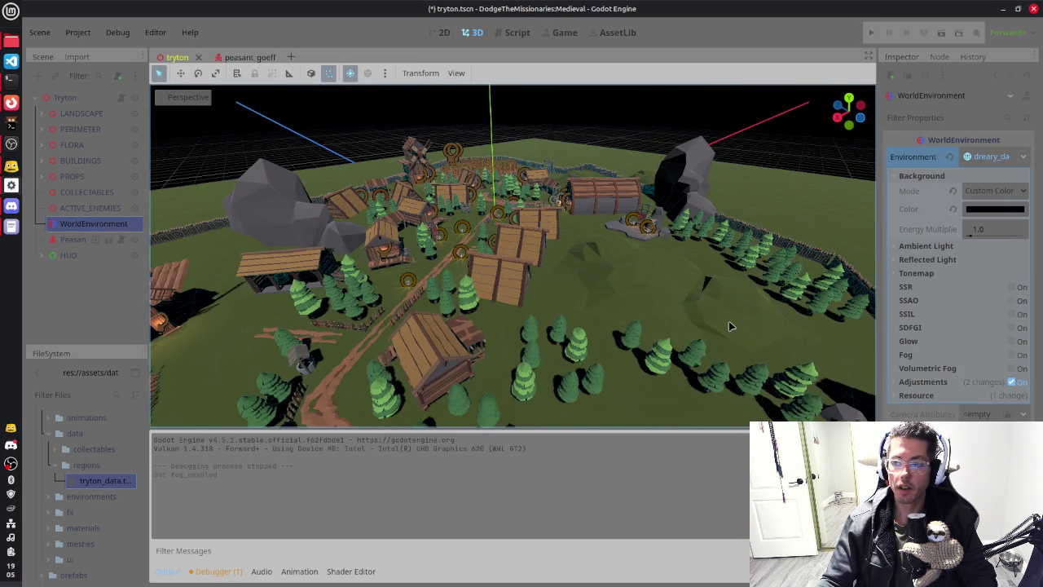
pyautogui.moveTo(544, 297)
pyautogui.mouseDown()
pyautogui.moveTo(690, 283)
pyautogui.moveTo(590, 295)
pyautogui.moveTo(638, 245)
pyautogui.mouseUp()
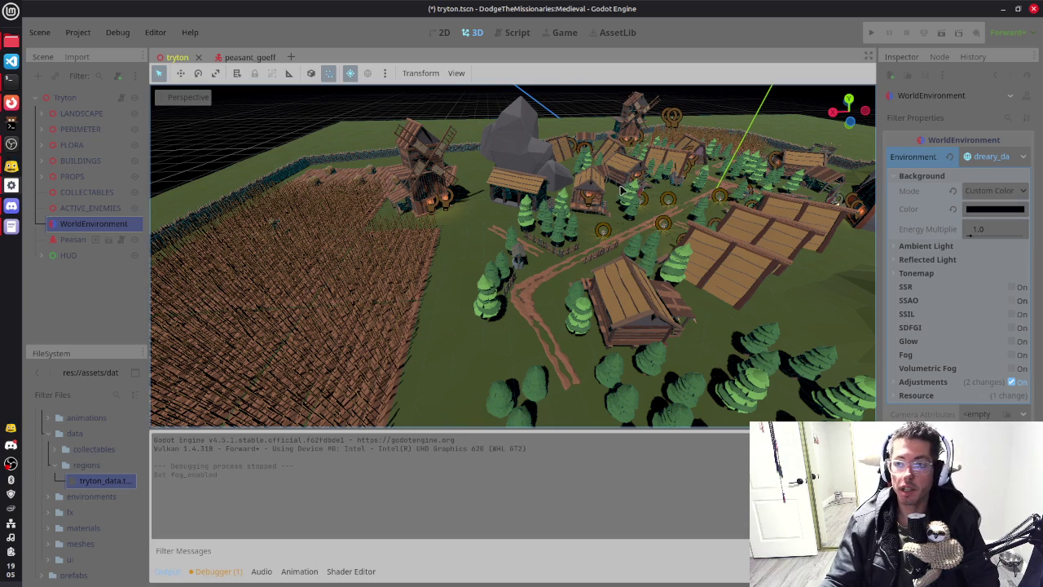
pyautogui.scroll(5, 648, 244)
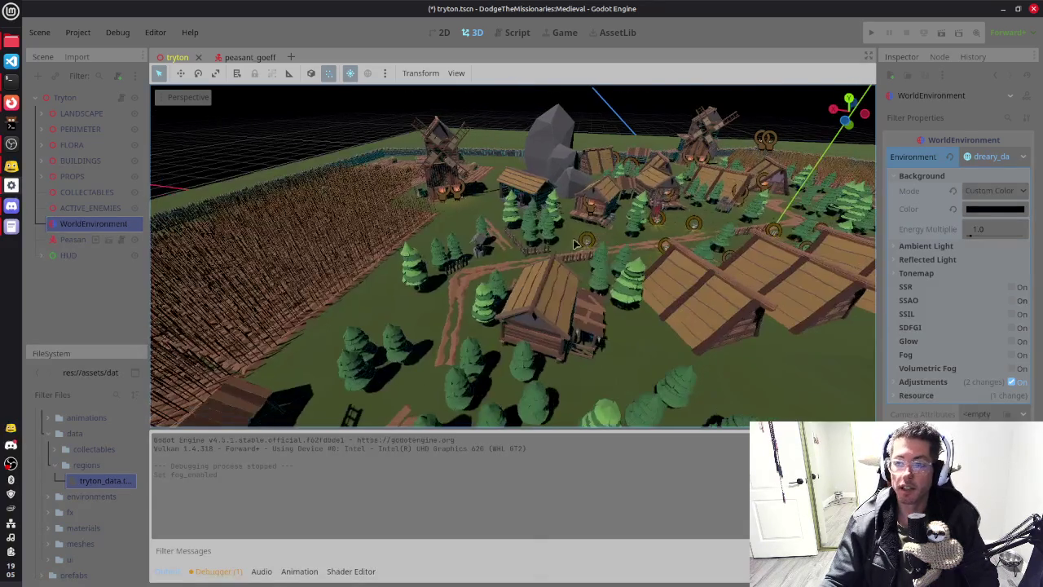
pyautogui.scroll(-5, 701, 236)
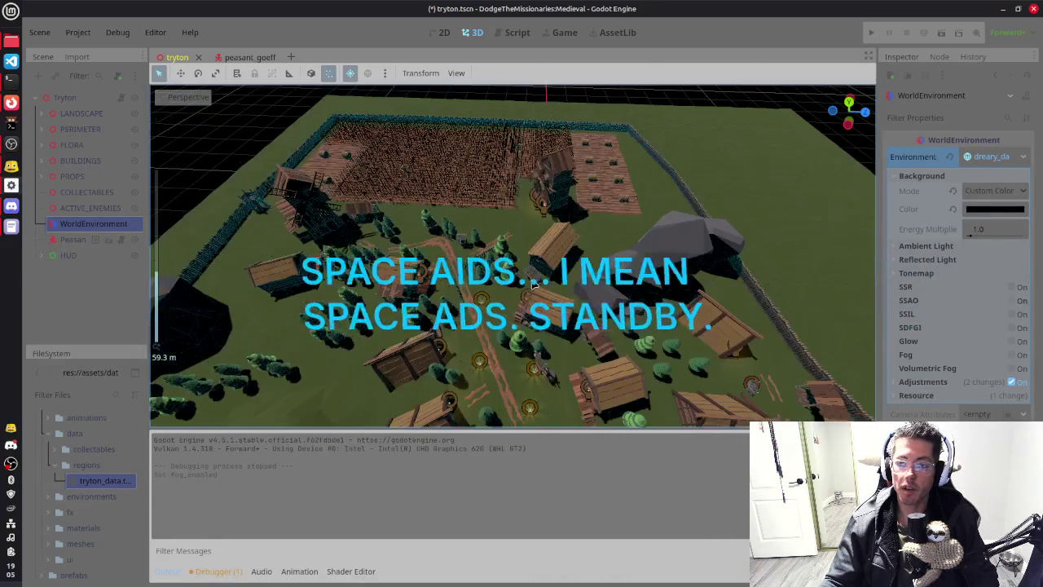
pyautogui.moveTo(534, 283)
pyautogui.mouseDown()
pyautogui.moveTo(638, 252)
pyautogui.moveTo(599, 295)
pyautogui.mouseUp()
# Step: Scroll through region_manager.gd in the script editor, then switch to item_data.gd
pyautogui.hotkey('ctrl', 'F3')
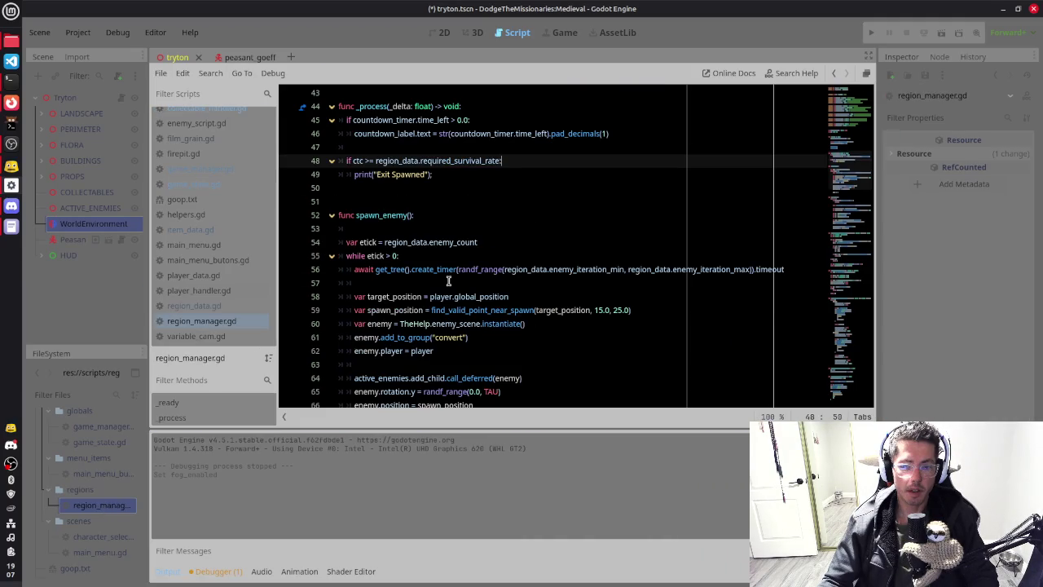
pyautogui.scroll(9, 448, 281)
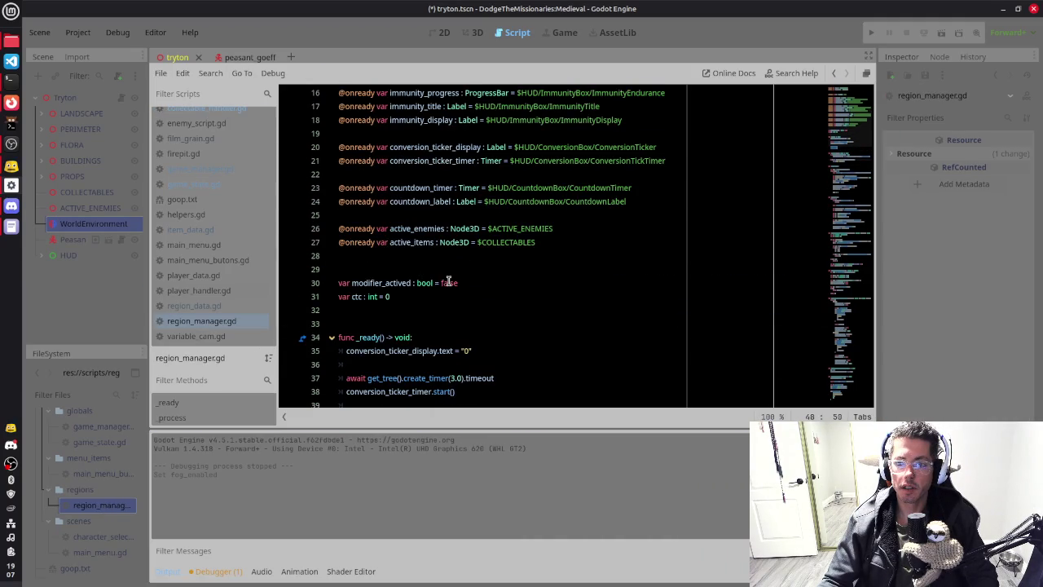
pyautogui.scroll(3, 448, 281)
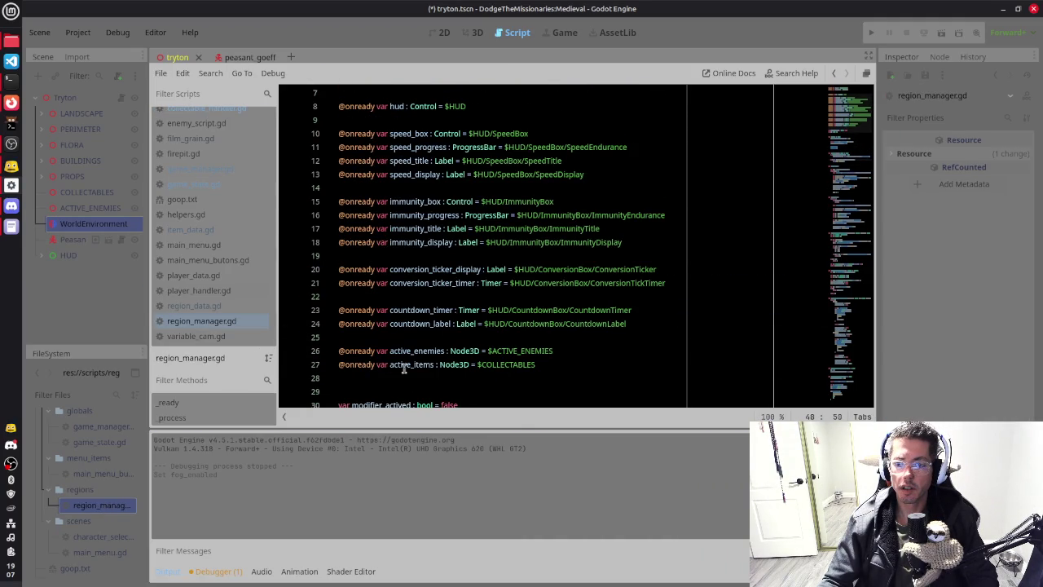
pyautogui.scroll(2, 453, 257)
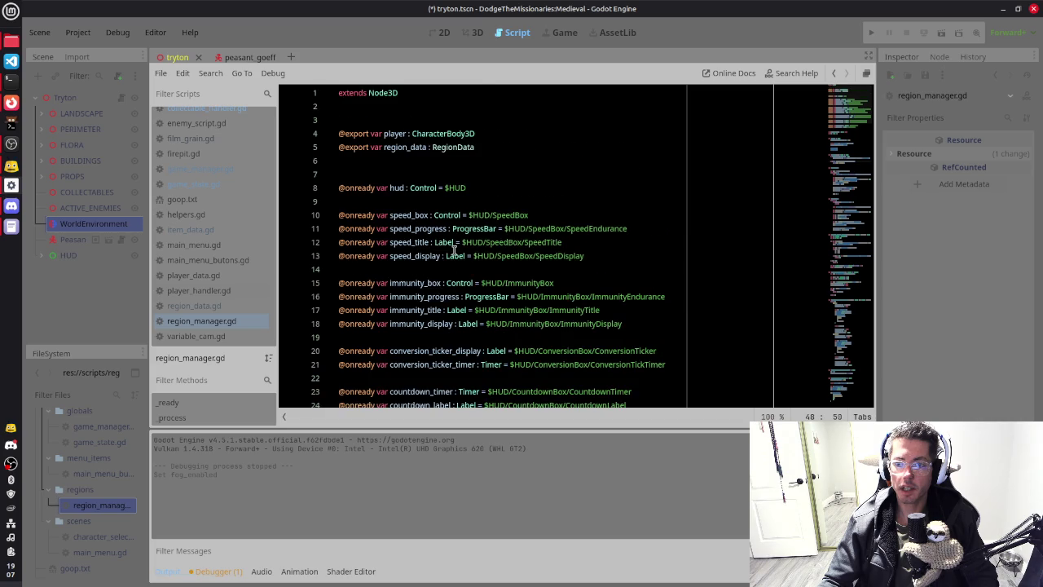
pyautogui.scroll(-9, 525, 184)
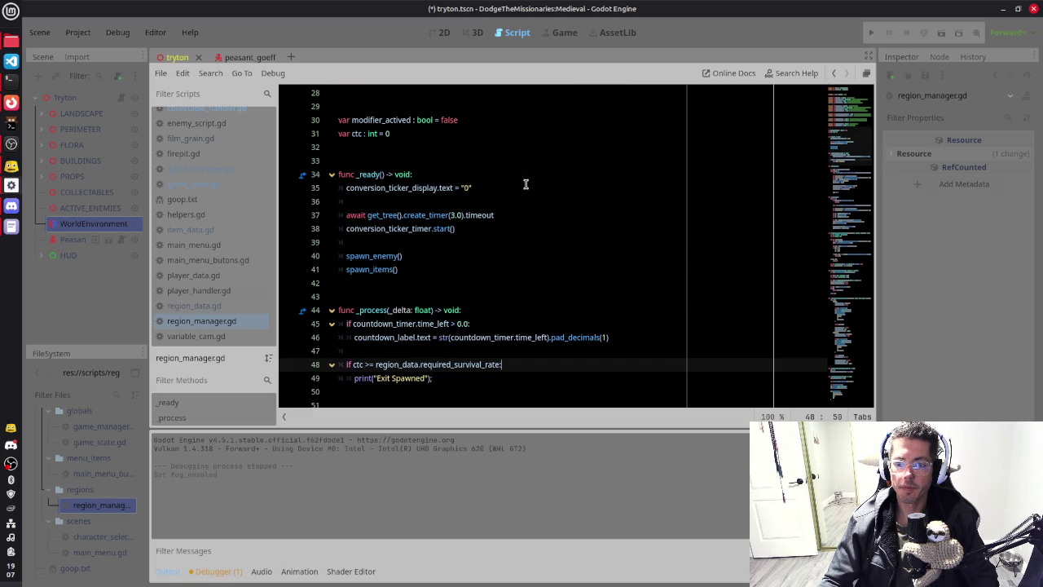
pyautogui.scroll(-7, 526, 184)
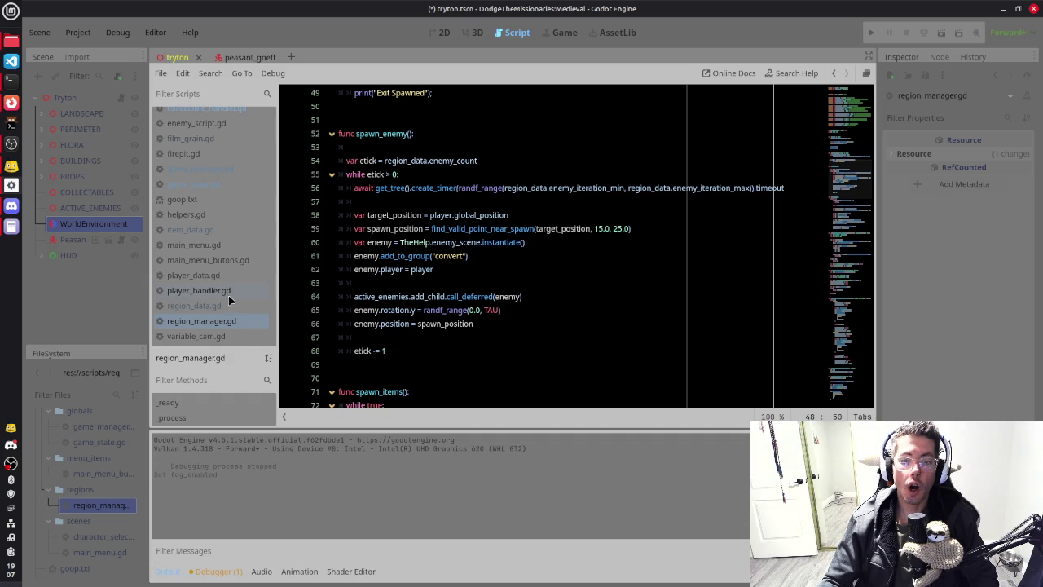
pyautogui.click(201, 232)
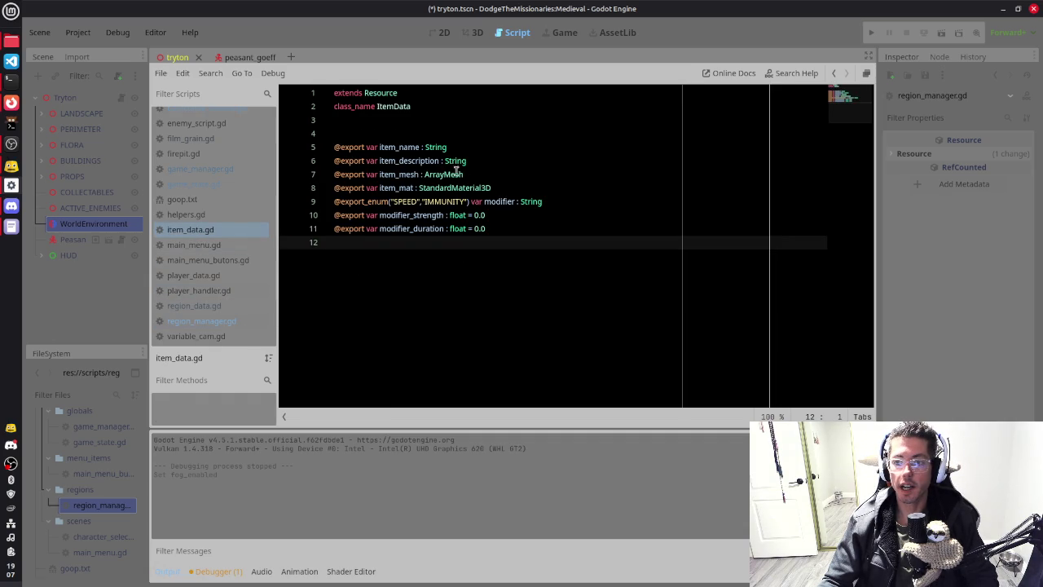
pyautogui.scroll(5, 130, 475)
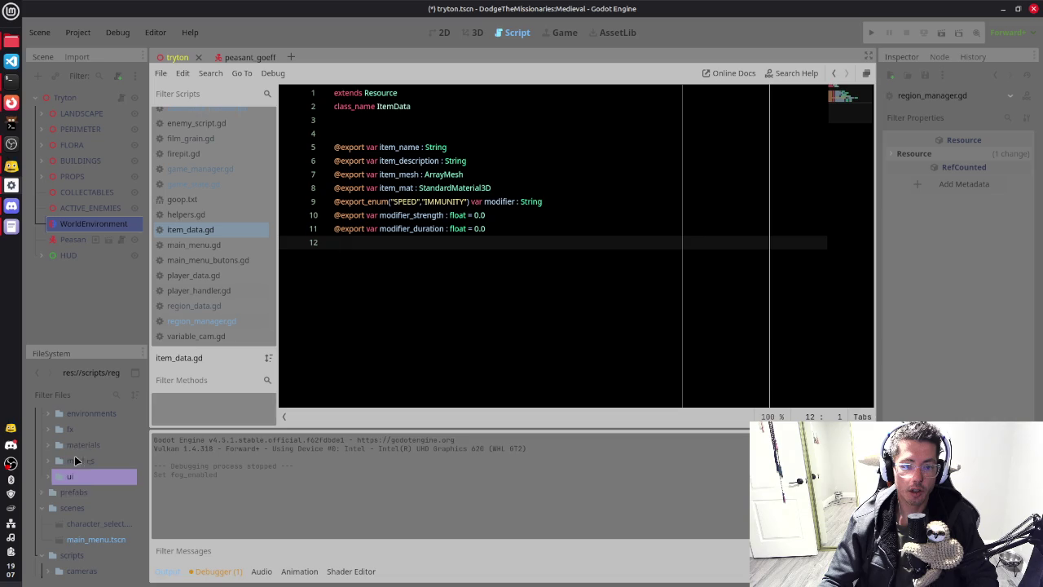
# Step: Expand the data/collectables folder and open ale_data.tres in the Inspector
pyautogui.scroll(2, 75, 479)
pyautogui.scroll(3, 75, 479)
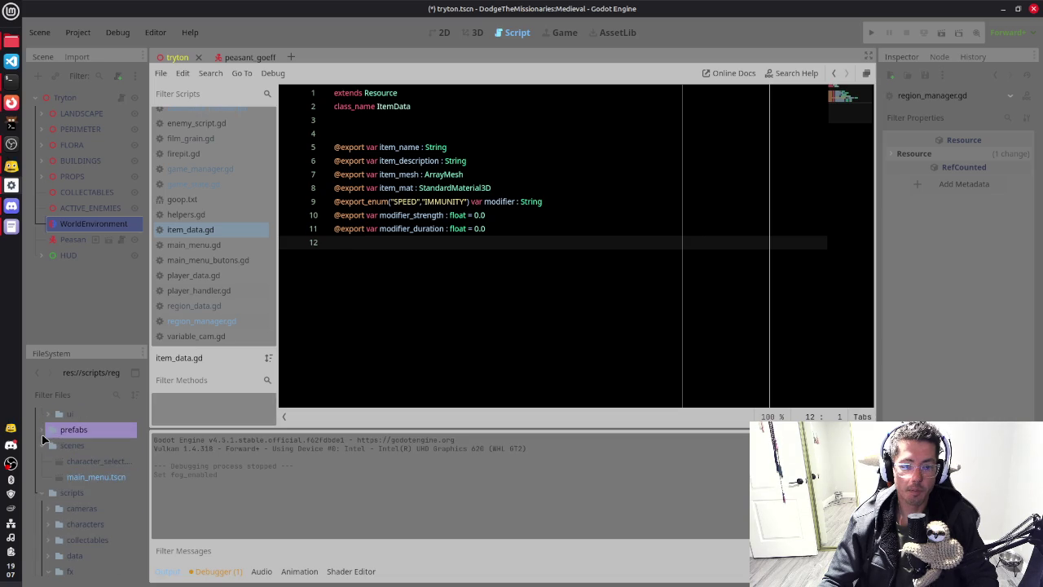
pyautogui.scroll(4, 72, 448)
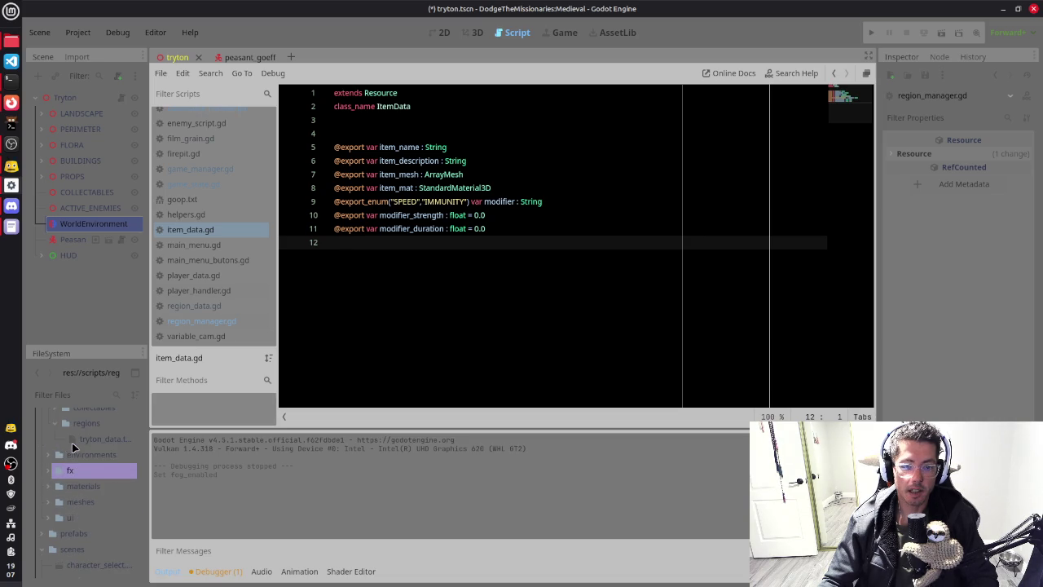
pyautogui.click(55, 451)
pyautogui.scroll(-1, 90, 444)
pyautogui.click(95, 450)
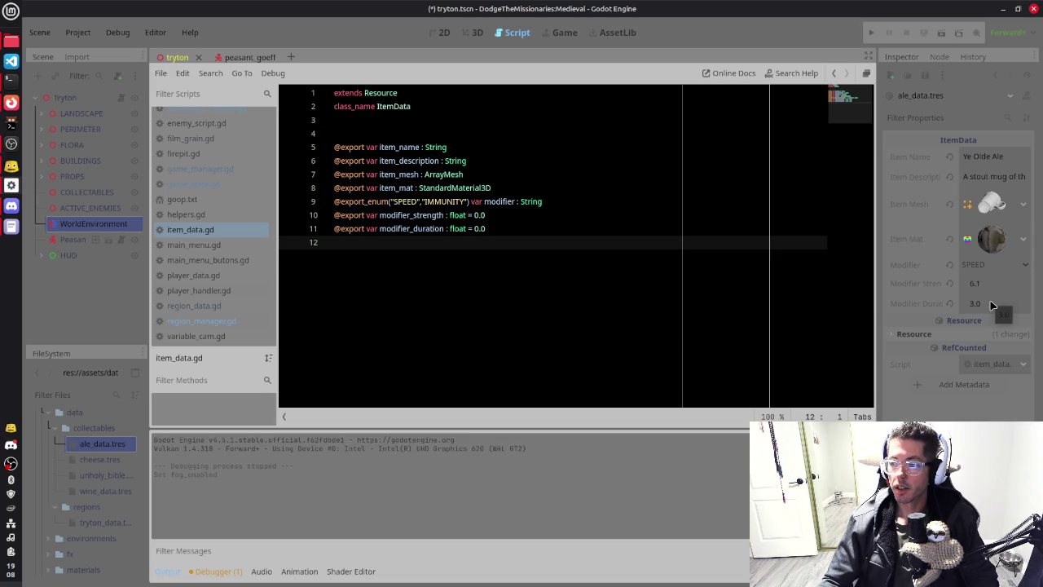
# Step: Check the power-up durations in goop.md, then return to Godot
pyautogui.hotkey('alt', 'Tab')
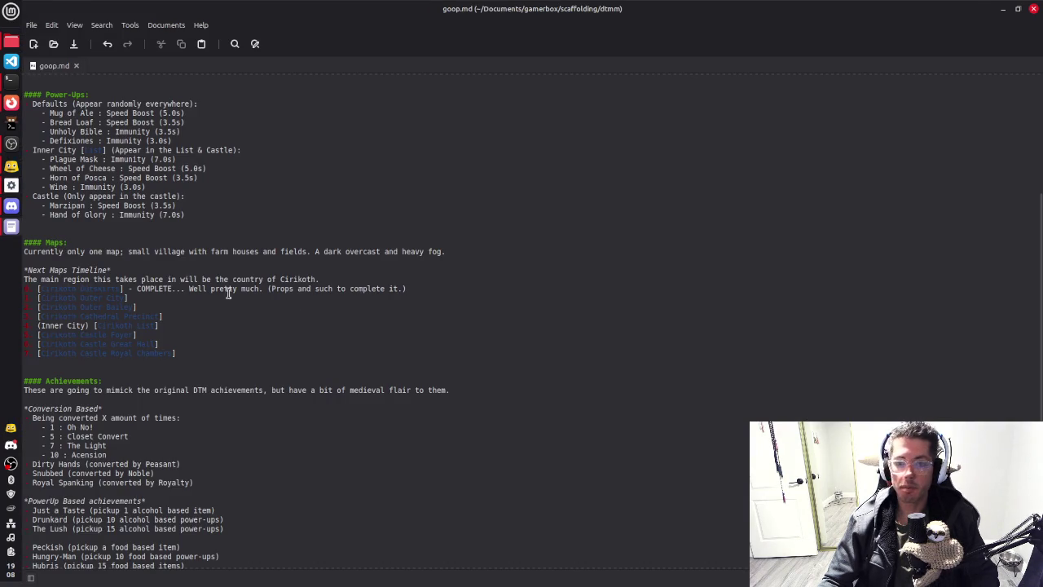
pyautogui.scroll(5, 186, 235)
pyautogui.scroll(2, 187, 236)
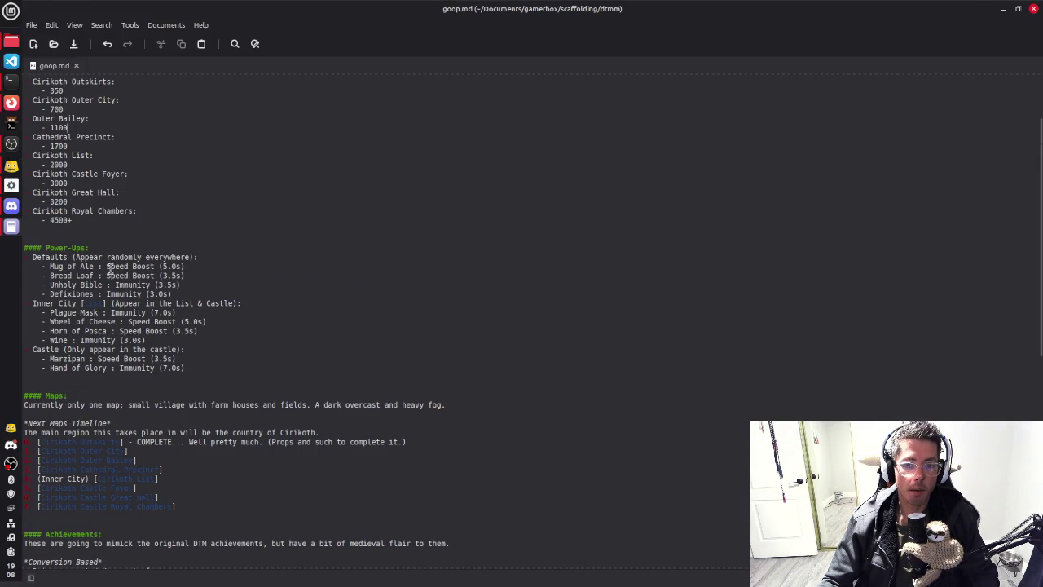
pyautogui.hotkey('alt', 'Tab')
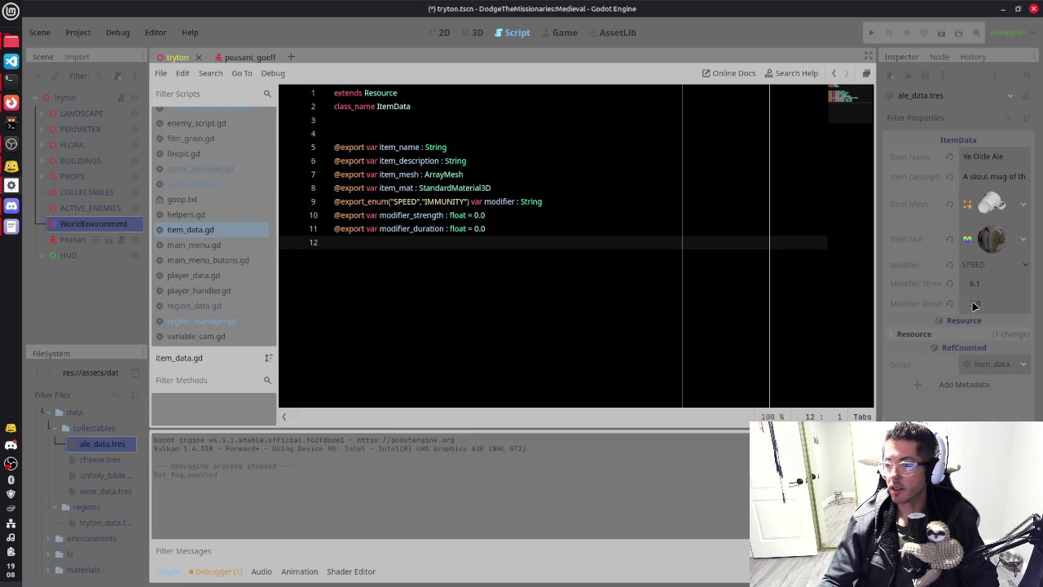
# Step: Rename the ale item to 'Mug of Ale' and save the resource and scene
pyautogui.click(975, 305)
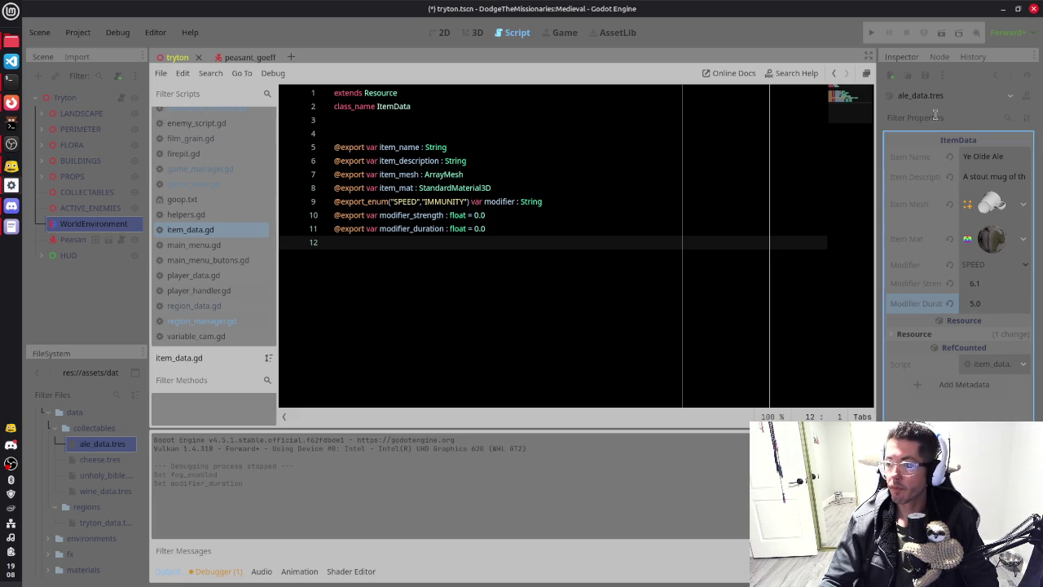
pyautogui.click(925, 79)
pyautogui.click(941, 95)
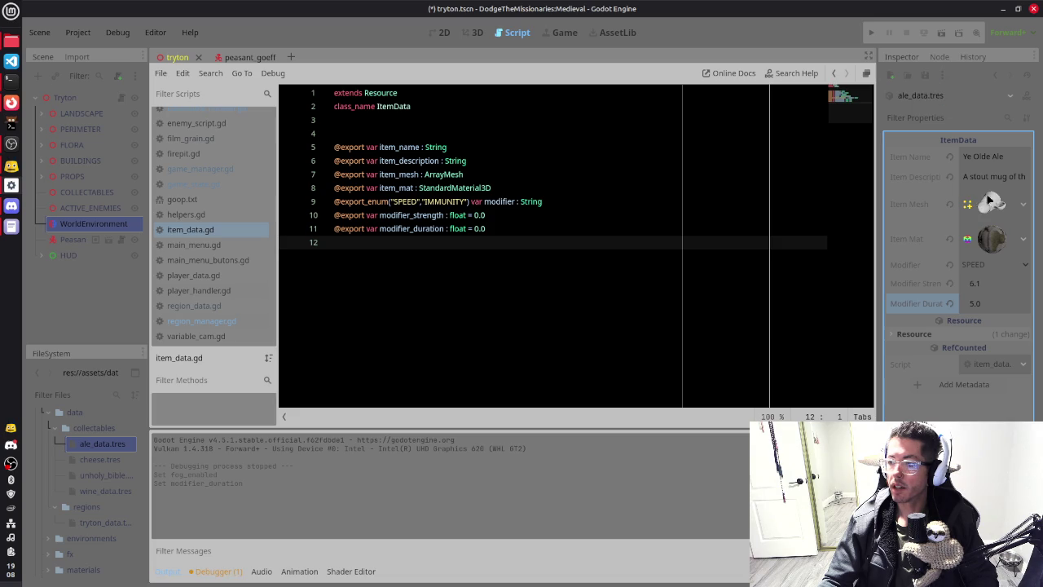
pyautogui.click(1011, 159)
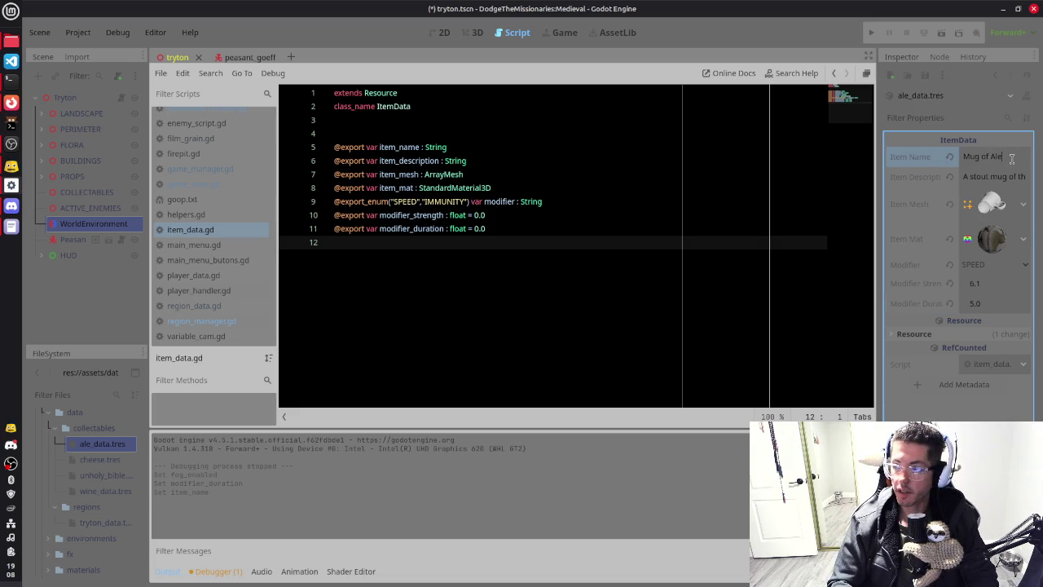
pyautogui.hotkey('ctrl', 's')
pyautogui.click(926, 75)
pyautogui.click(935, 95)
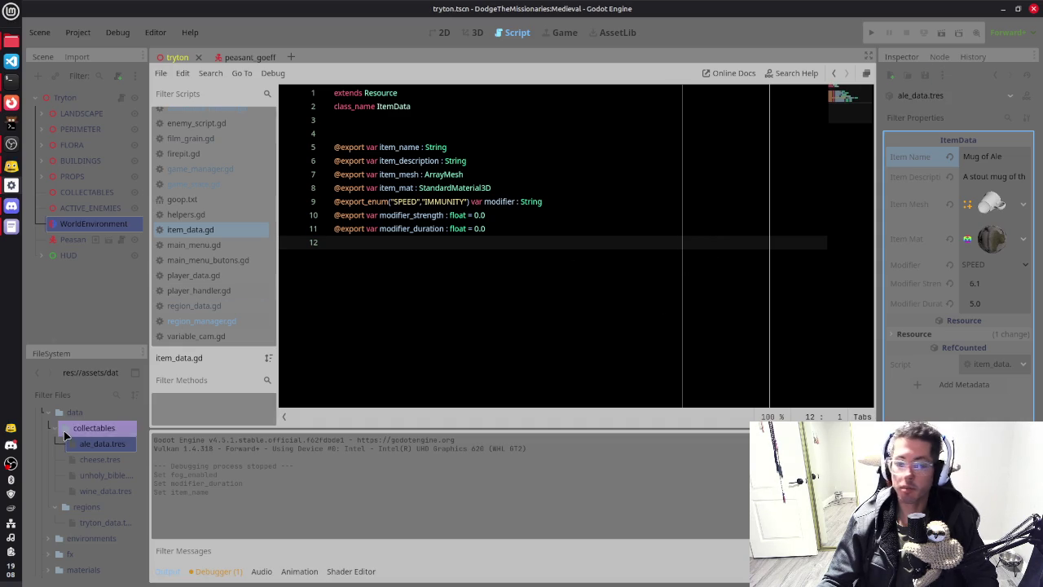
# Step: Open cheese.tres (Aged Cheese, IMMUNITY) and compare it against the goop.md notes
pyautogui.click(99, 459)
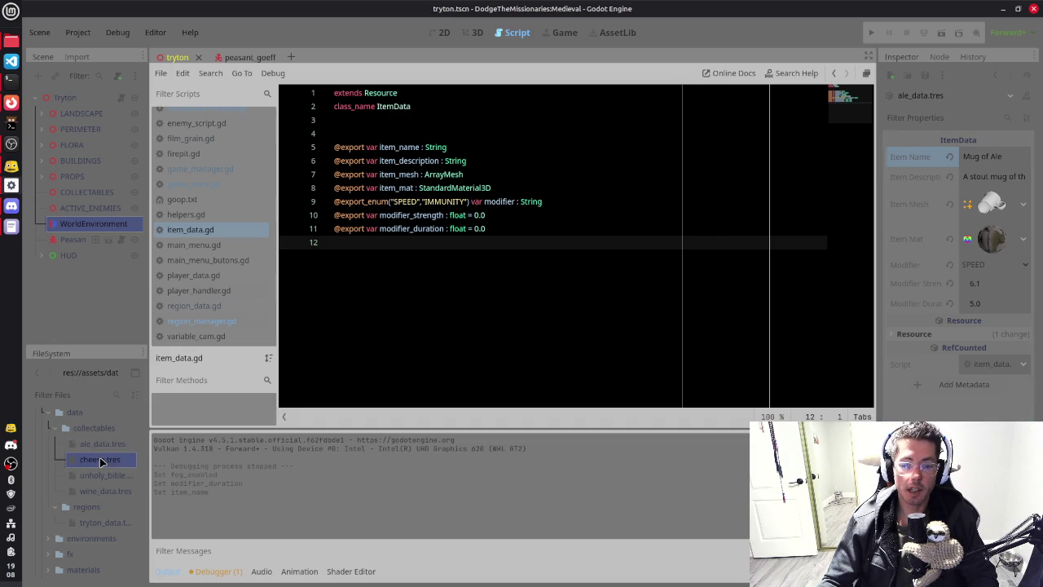
pyautogui.click(1000, 160)
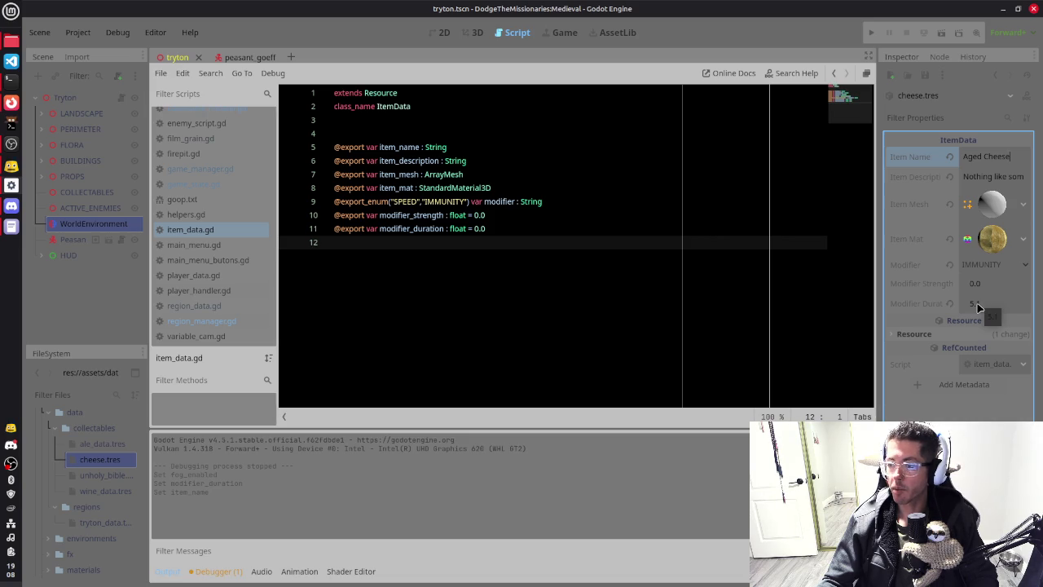
pyautogui.hotkey('alt', 'Tab')
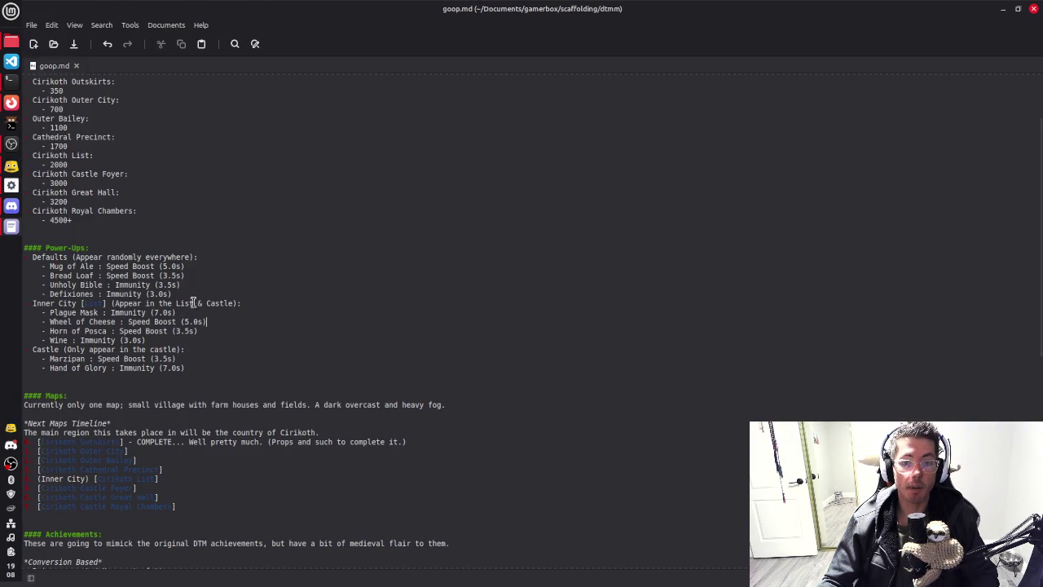
pyautogui.hotkey('alt', 'Tab')
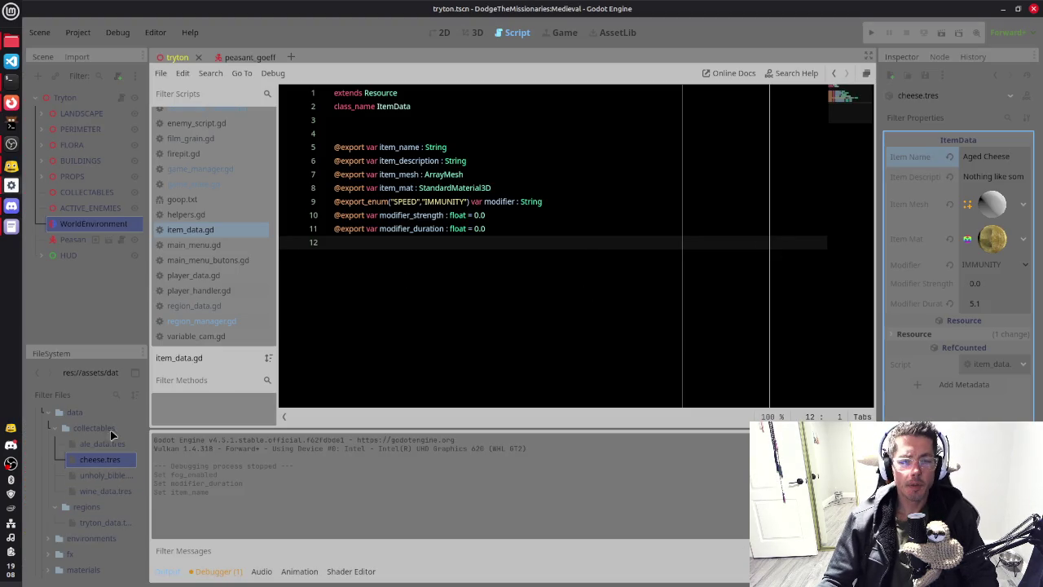
# Step: Expand _imports and medieval_tavern, peek inside the cheese folder, then collapse it
pyautogui.scroll(3, 59, 480)
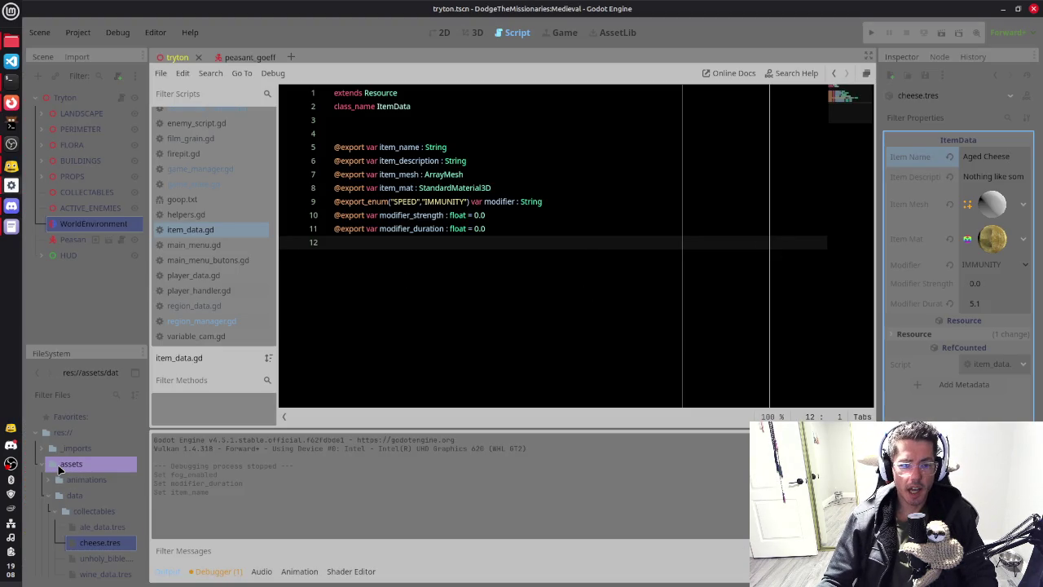
pyautogui.click(44, 447)
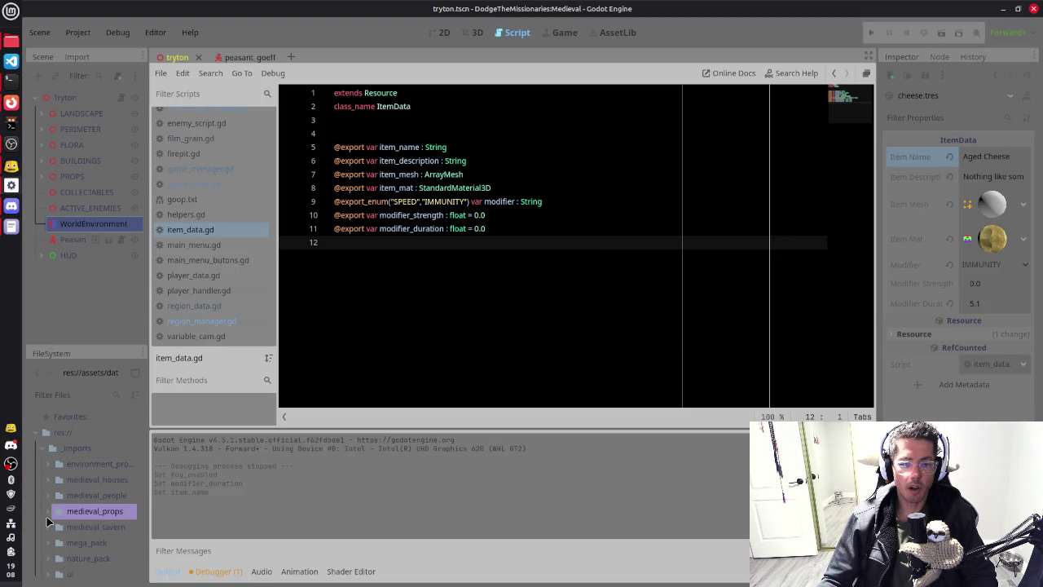
pyautogui.click(47, 526)
pyautogui.scroll(-2, 57, 497)
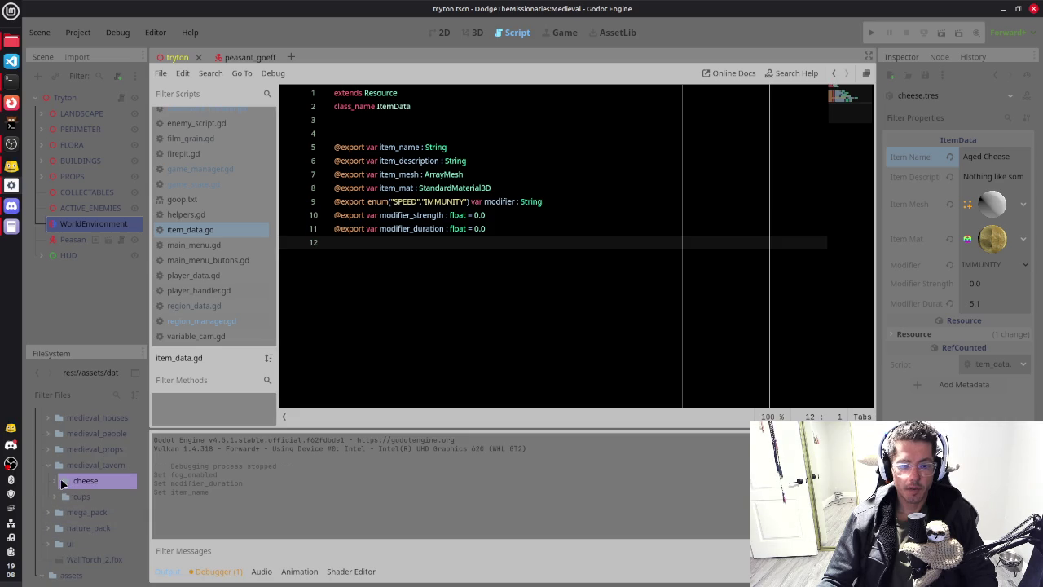
pyautogui.moveTo(59, 482); pyautogui.dragTo(59, 487)
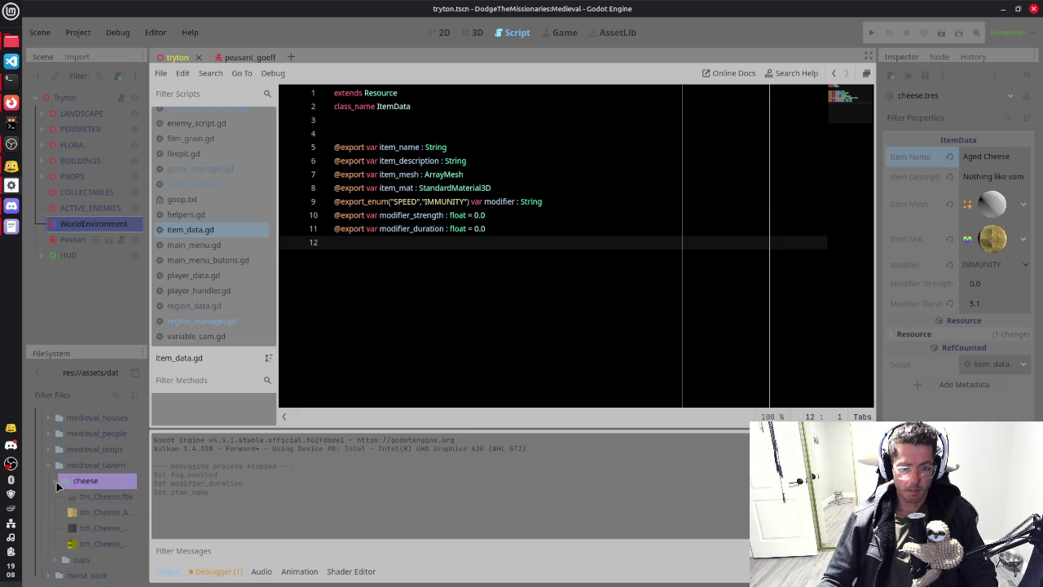
pyautogui.click(57, 483)
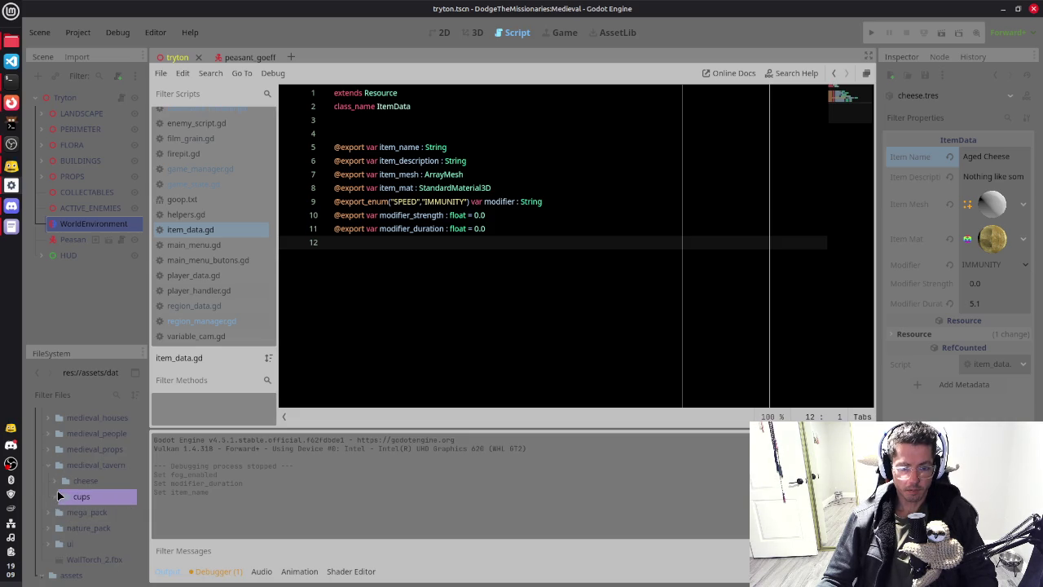
# Step: Expand mega_pack and browse it, collapsing its FBX folder and expanding Textures
pyautogui.click(48, 511)
pyautogui.scroll(-2, 64, 505)
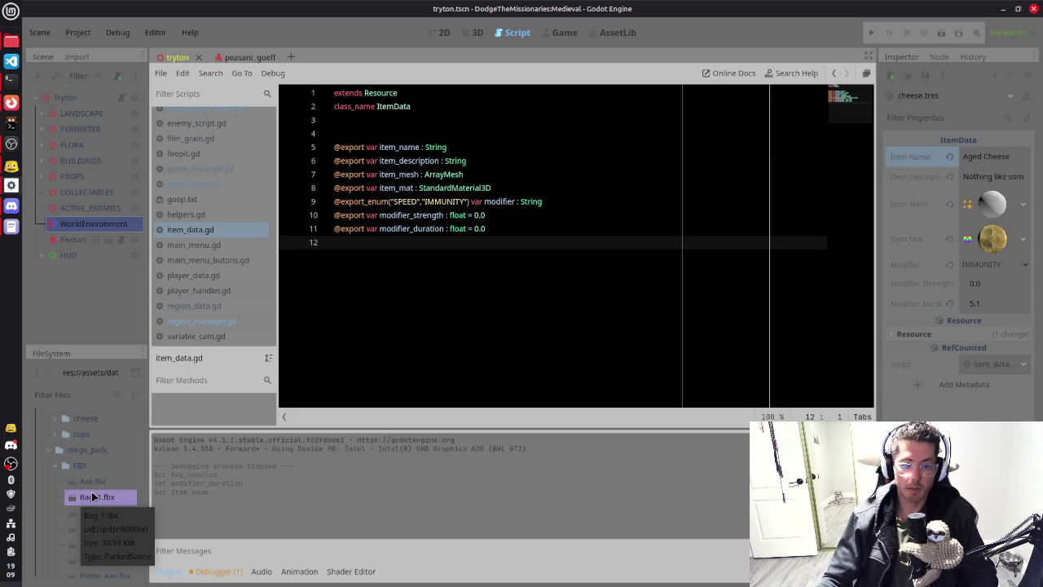
pyautogui.scroll(-3, 98, 455)
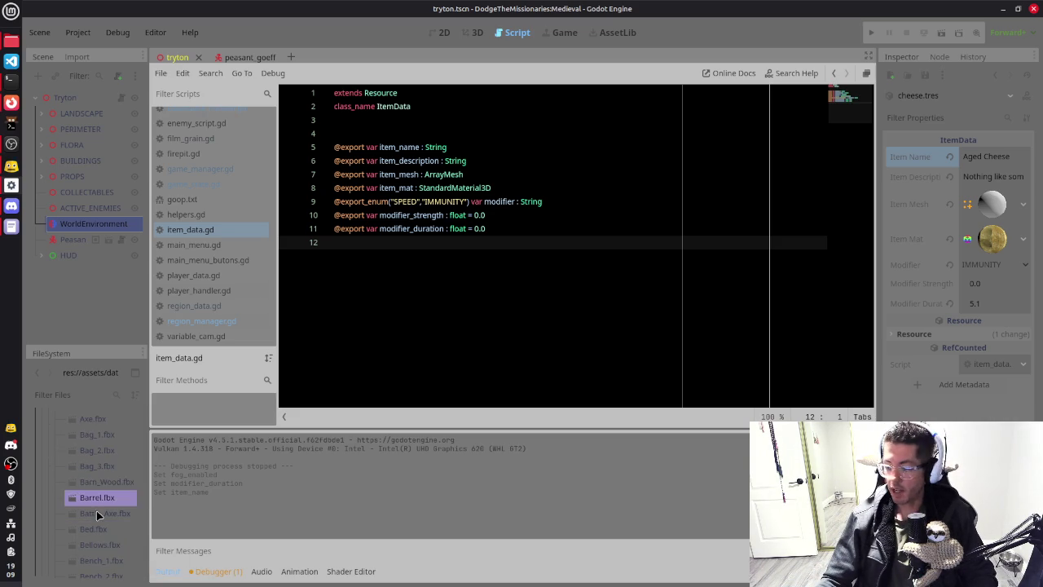
pyautogui.scroll(-3, 98, 505)
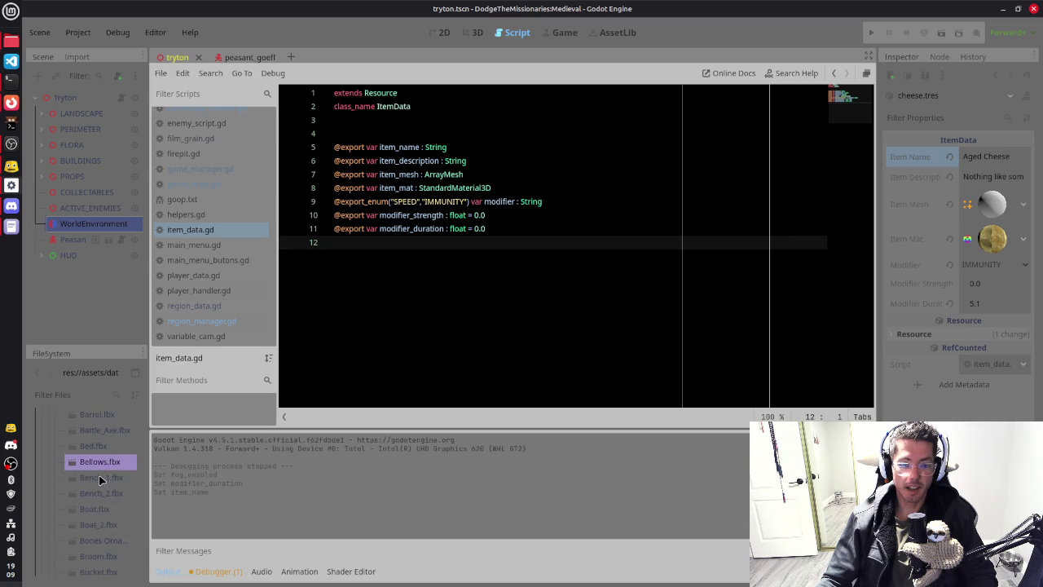
pyautogui.scroll(-5, 94, 506)
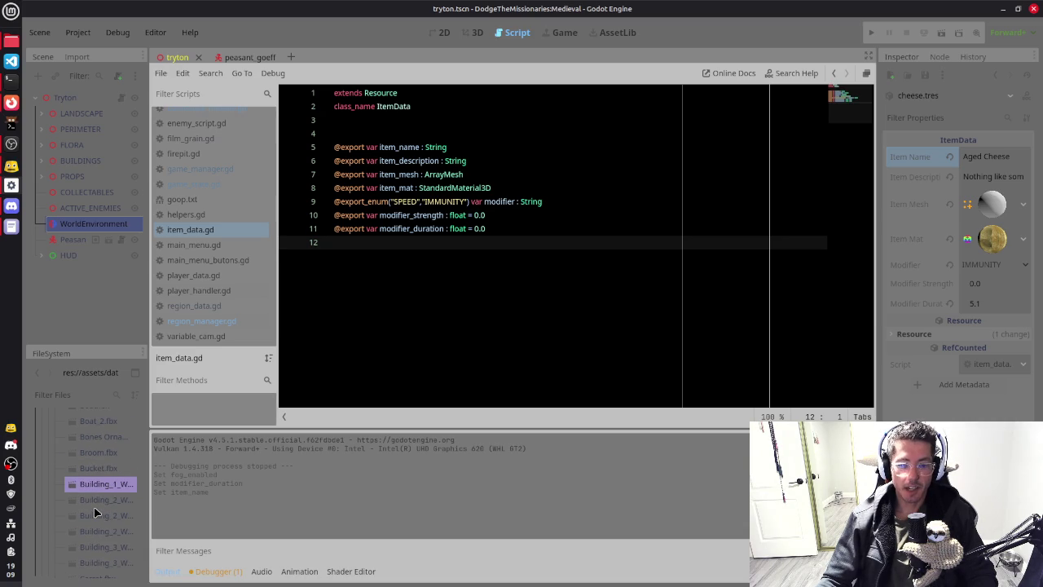
pyautogui.scroll(5, 94, 497)
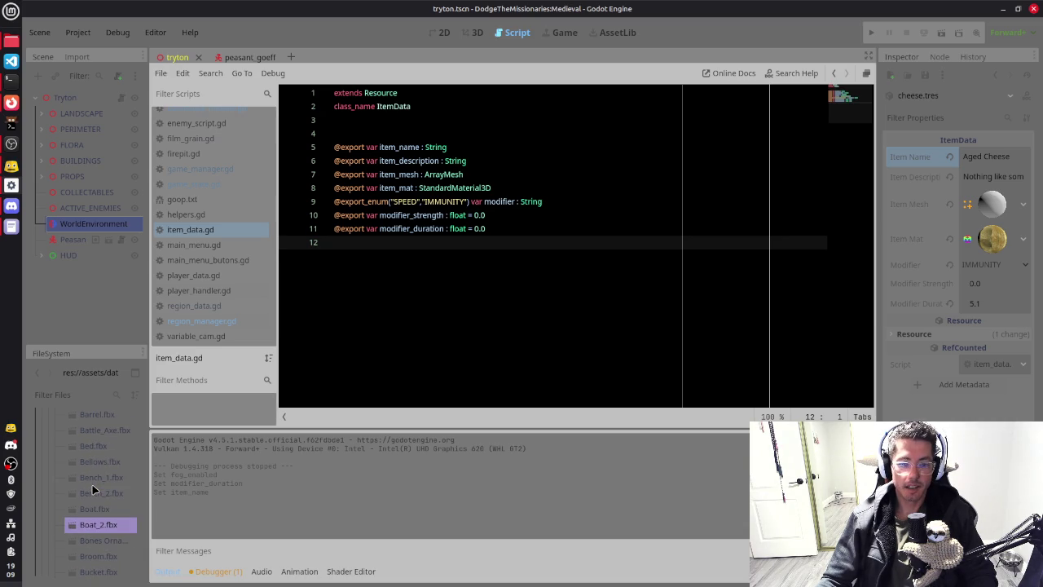
pyautogui.scroll(5, 93, 489)
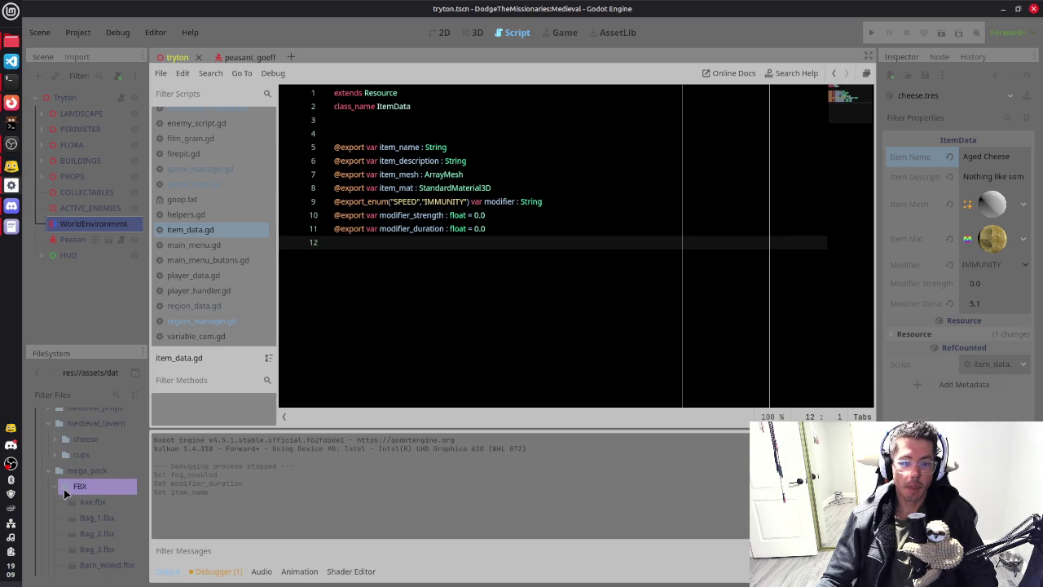
pyautogui.click(62, 487)
pyautogui.click(66, 502)
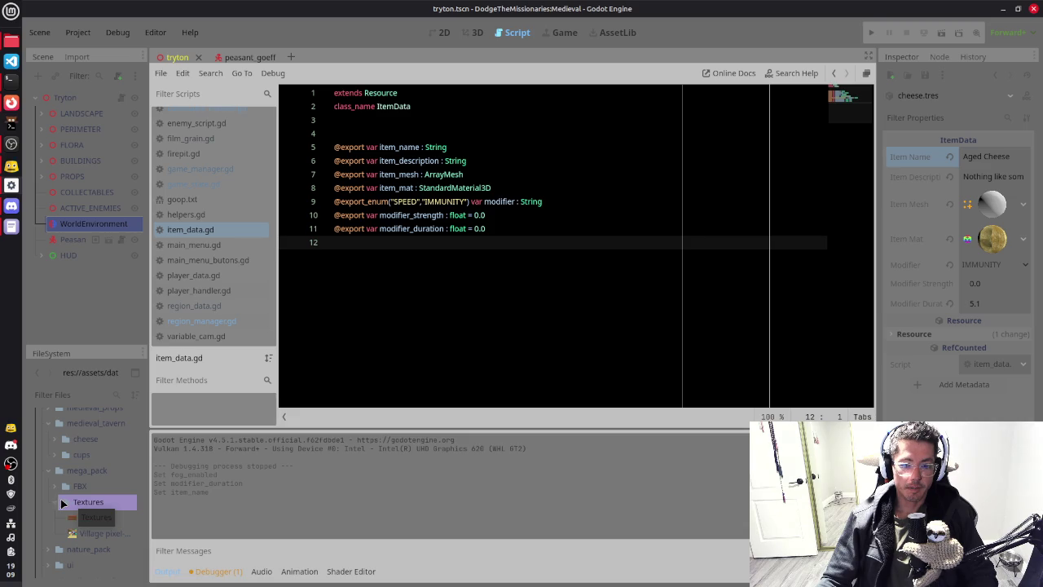
# Step: Expand the medieval_props folder, scroll through its contents, then collapse it again
pyautogui.scroll(3, 81, 476)
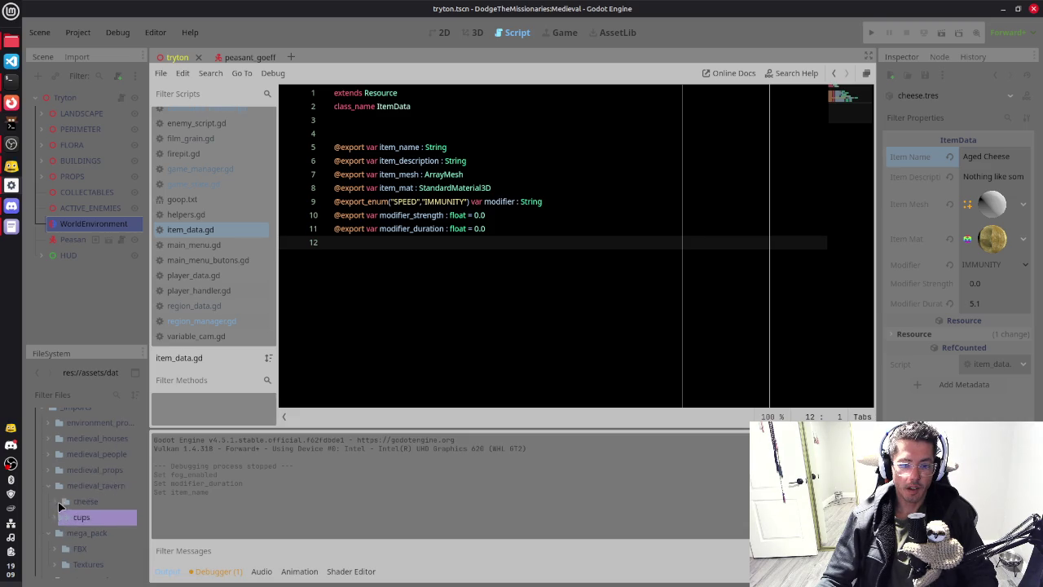
pyautogui.click(49, 473)
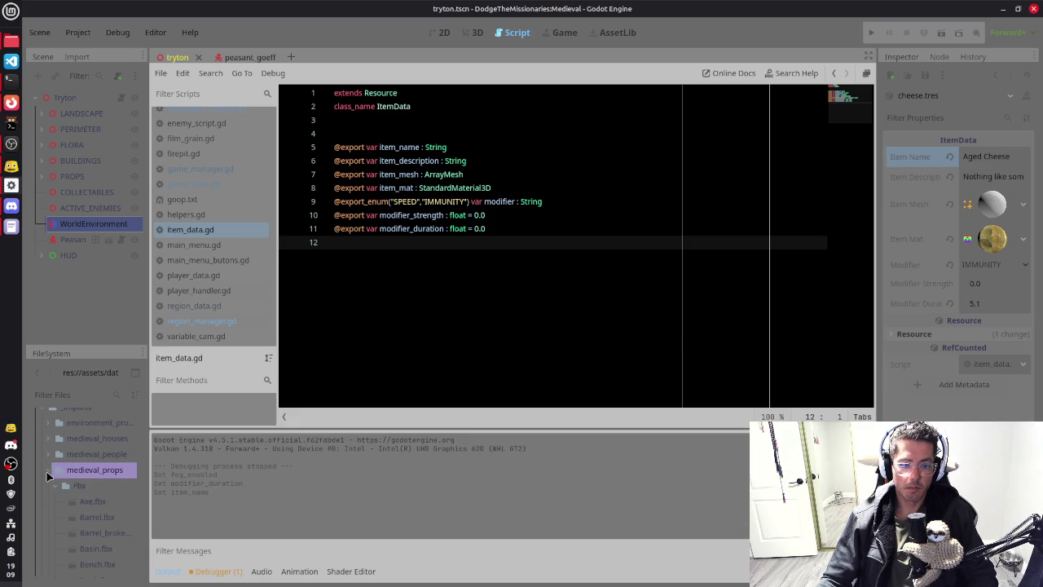
pyautogui.scroll(-5, 99, 484)
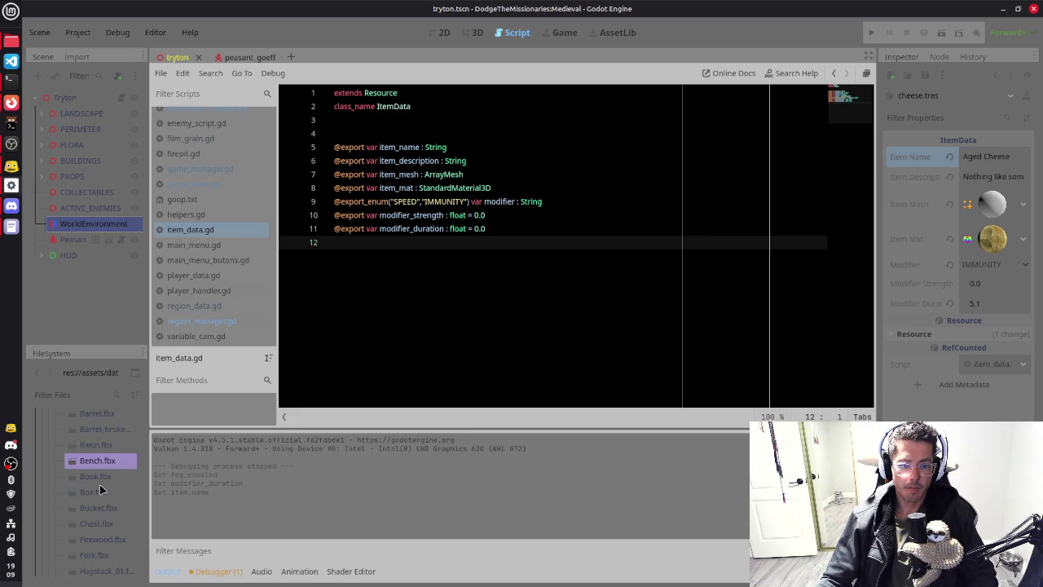
pyautogui.scroll(-2, 100, 522)
pyautogui.scroll(-5, 100, 521)
pyautogui.scroll(-4, 100, 511)
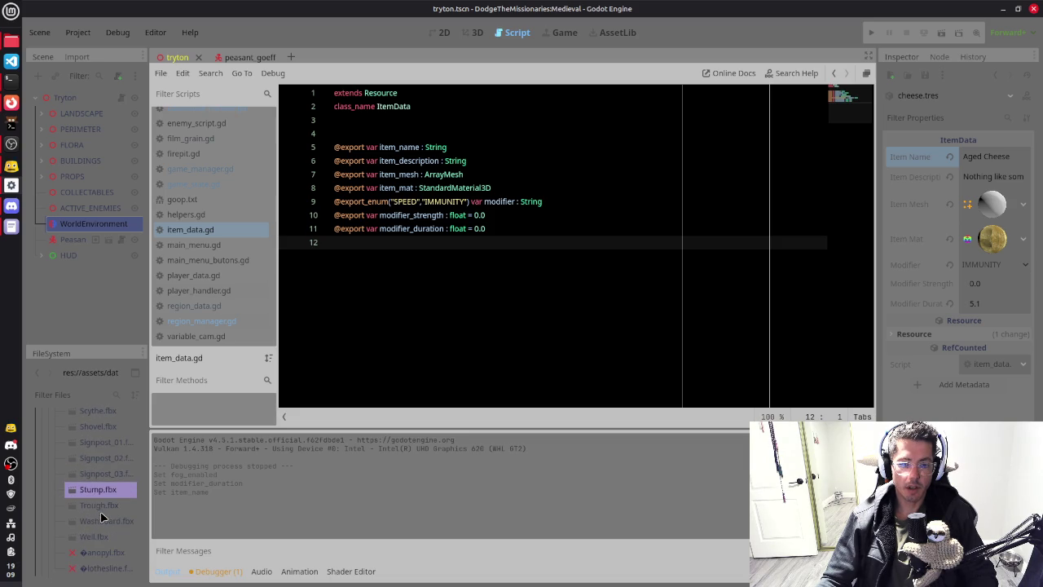
pyautogui.scroll(-2, 96, 536)
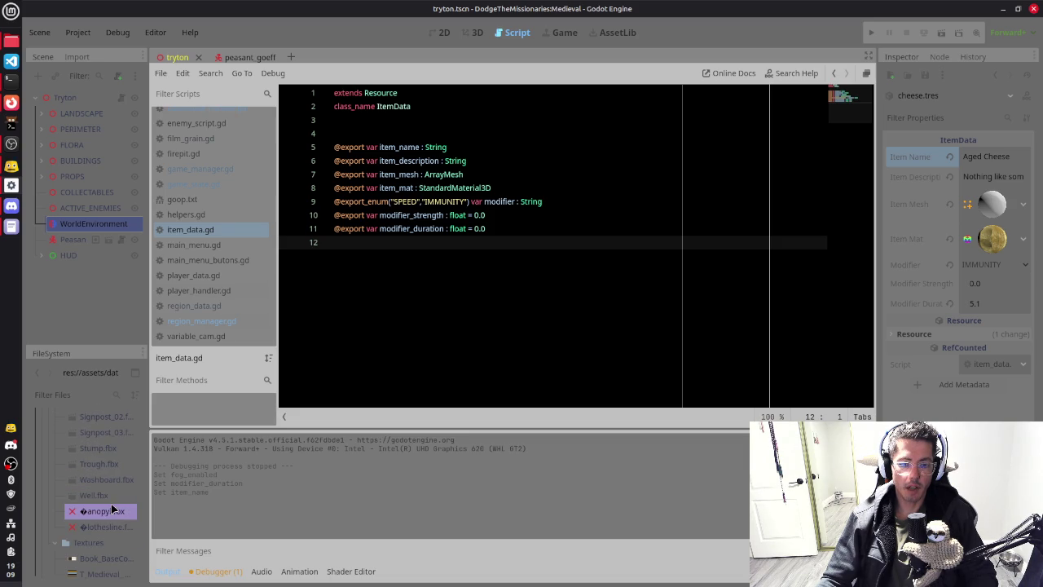
pyautogui.scroll(12, 101, 497)
pyautogui.scroll(2, 90, 480)
pyautogui.click(43, 473)
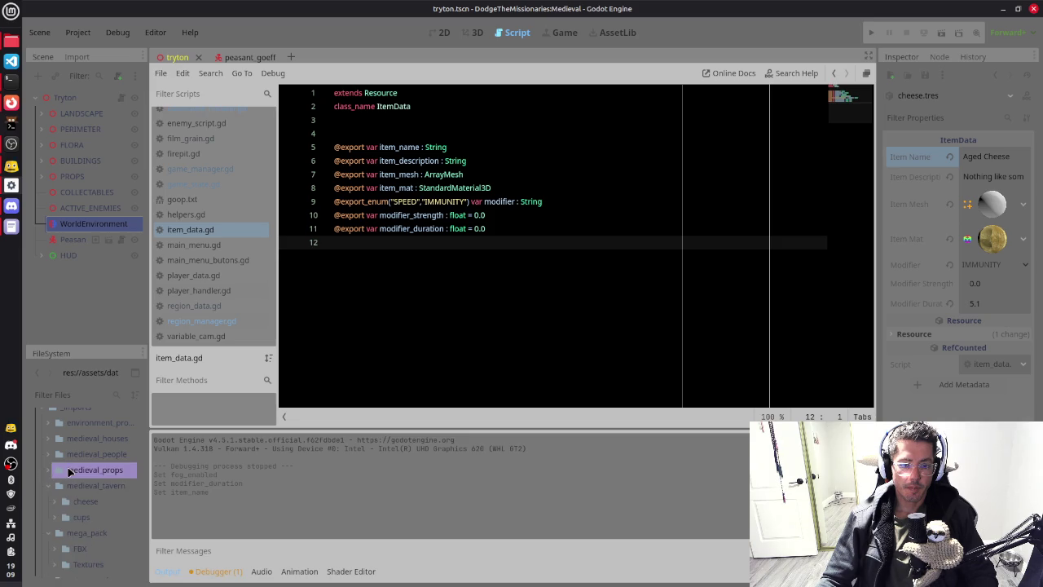
# Step: Expand medieval_houses and its fbx subfolder, then collapse medieval_houses
pyautogui.scroll(2, 68, 468)
pyautogui.click(50, 479)
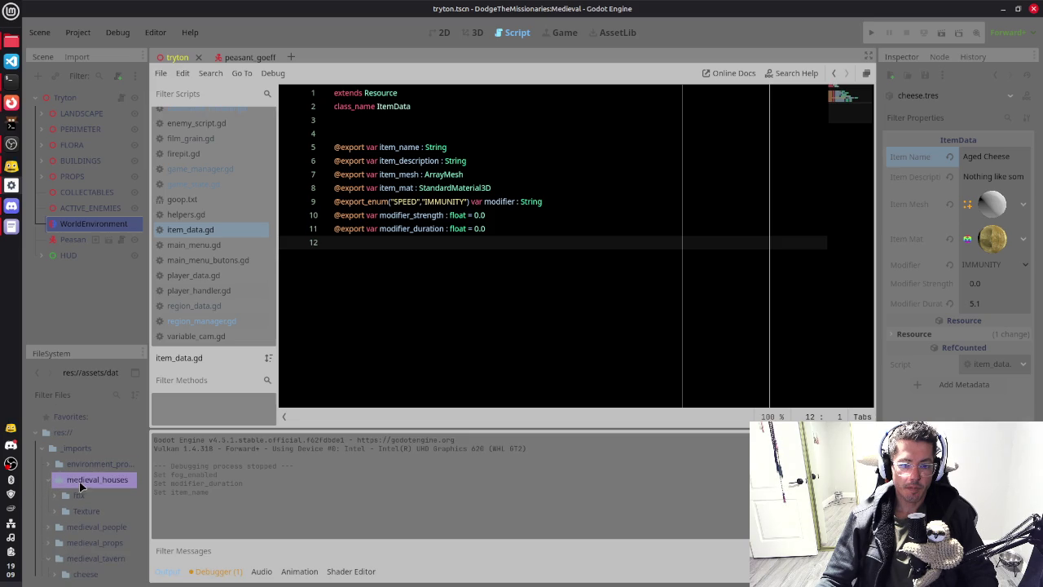
pyautogui.click(54, 496)
pyautogui.click(48, 480)
# Step: Open medieval_props' Fbx folder and step through its models from Basin.fbx to Signpost_01.fbx
pyautogui.click(49, 511)
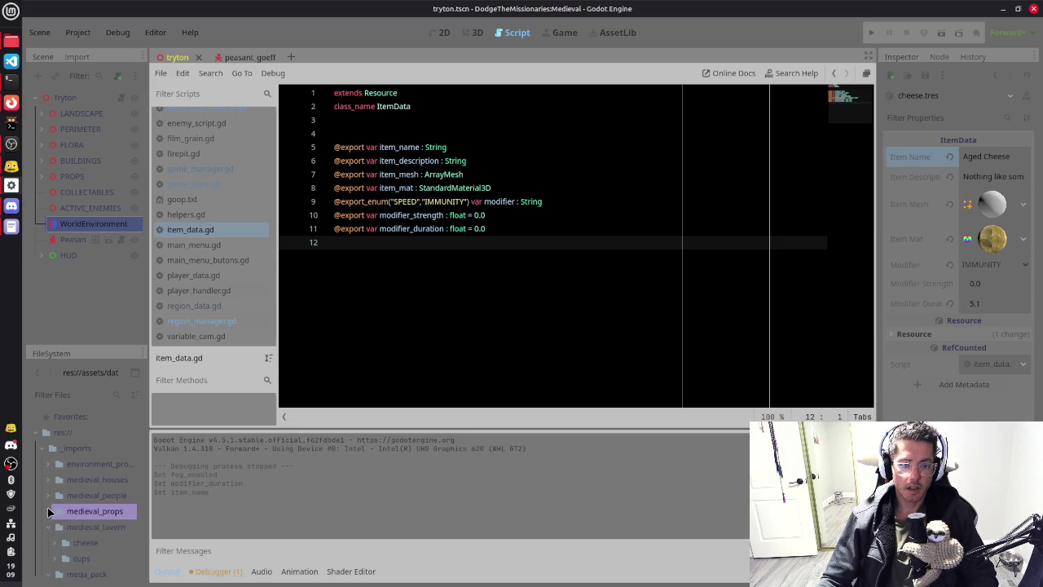
pyautogui.click(49, 511)
pyautogui.click(55, 527)
pyautogui.scroll(-2, 90, 505)
pyautogui.click(118, 528)
pyautogui.press('Down')
pyautogui.press('Down')
pyautogui.press('Down')
pyautogui.press('Down')
pyautogui.press('Down')
pyautogui.press('Down')
pyautogui.press('Down')
pyautogui.press('Down')
pyautogui.press('Down')
pyautogui.scroll(-1, 105, 489)
pyautogui.press('Up')
pyautogui.press('Up')
# Step: Collapse the signpost models folder and expand the mega_pack FBX subfolder
pyautogui.press('Left')
pyautogui.press('Left')
pyautogui.press('Left')
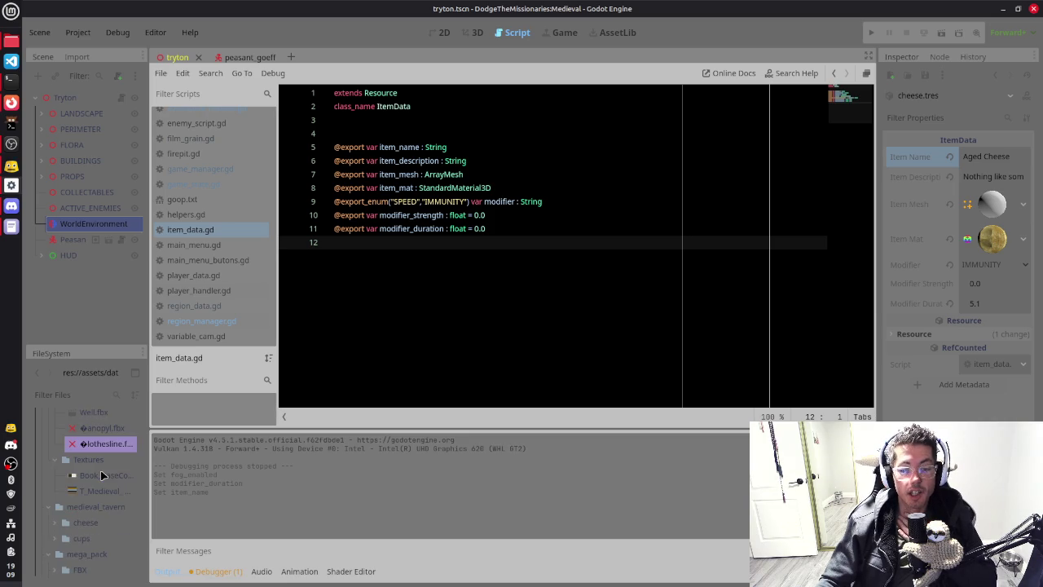
pyautogui.press('Down')
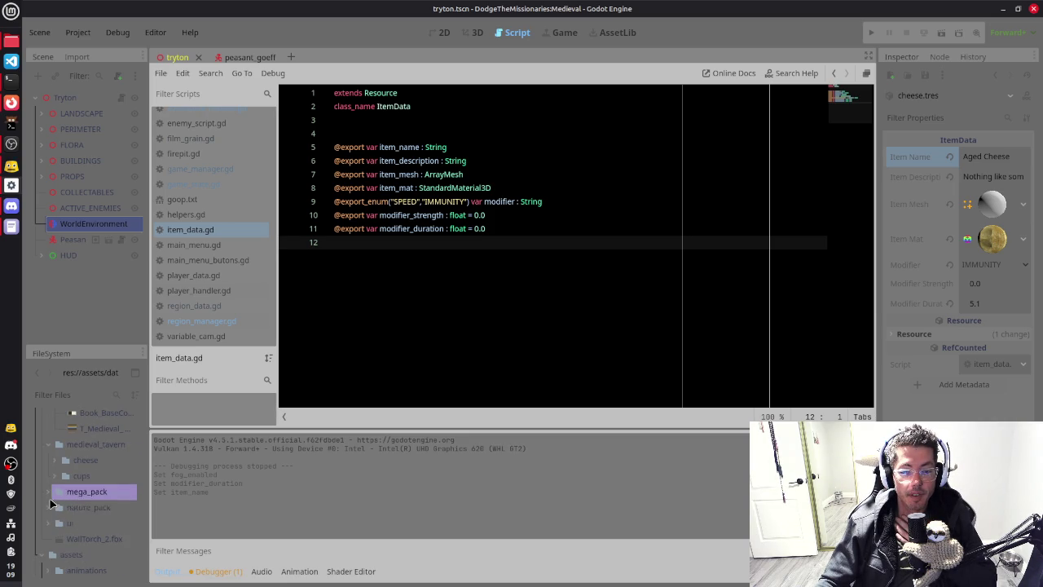
pyautogui.click(57, 512)
pyautogui.scroll(-2, 100, 473)
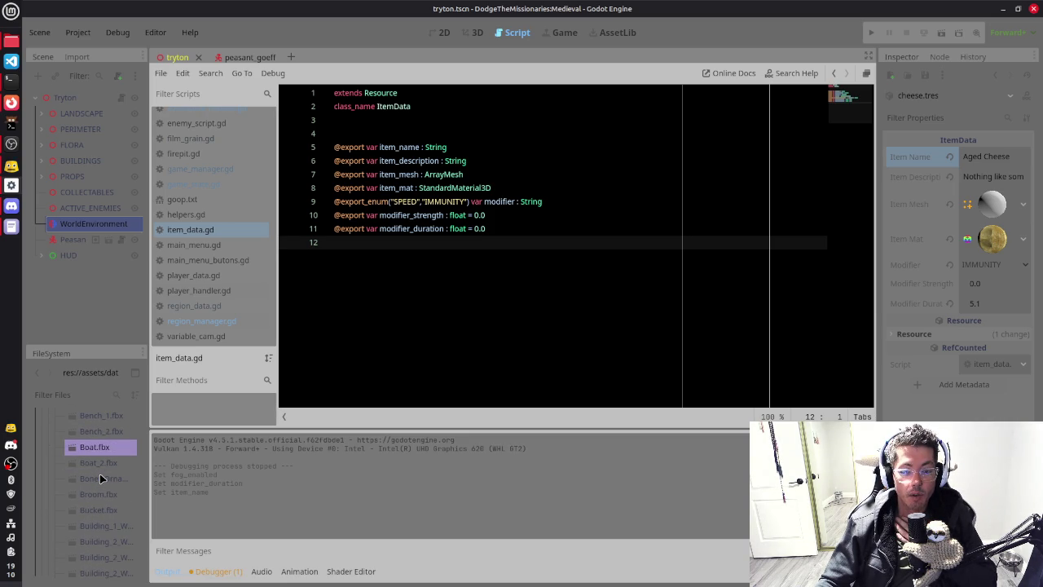
# Step: Browse the FBX models Bones Ornament, Building, Carrot, CubeLand, Double_Axe and Fence_Bar
pyautogui.scroll(-2, 99, 478)
pyautogui.click(103, 478)
pyautogui.scroll(-3, 98, 479)
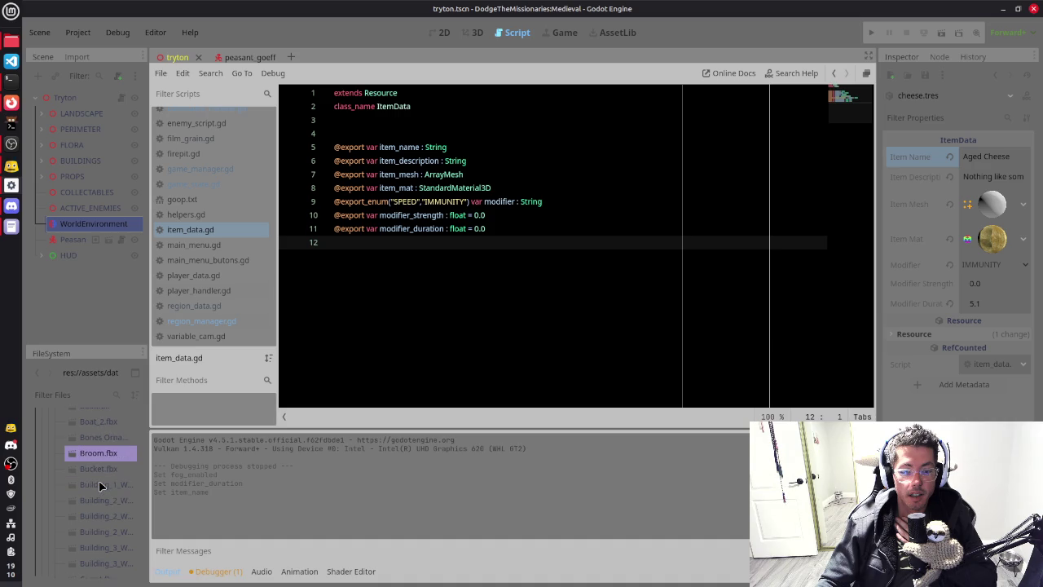
pyautogui.click(98, 480)
pyautogui.click(94, 518)
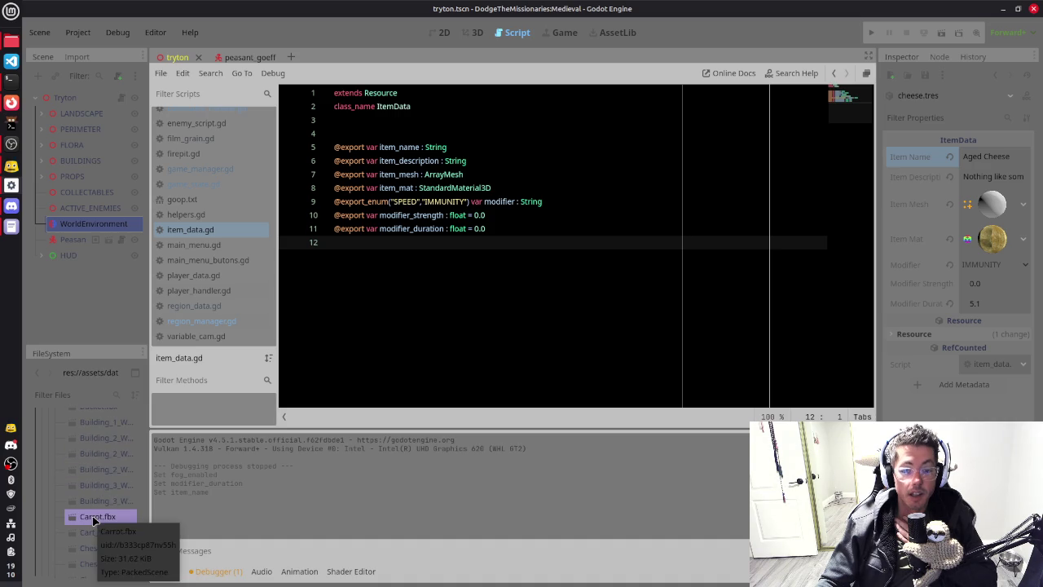
pyautogui.scroll(-1, 96, 513)
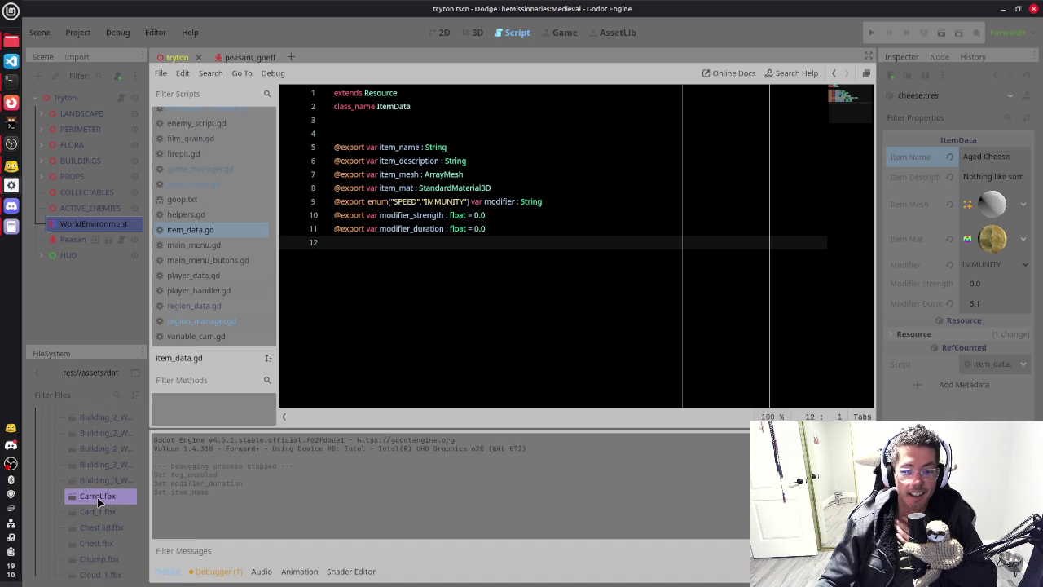
pyautogui.scroll(-4, 97, 496)
pyautogui.click(97, 496)
pyautogui.scroll(-2, 96, 497)
pyautogui.click(104, 492)
pyautogui.scroll(-4, 104, 492)
pyautogui.click(105, 488)
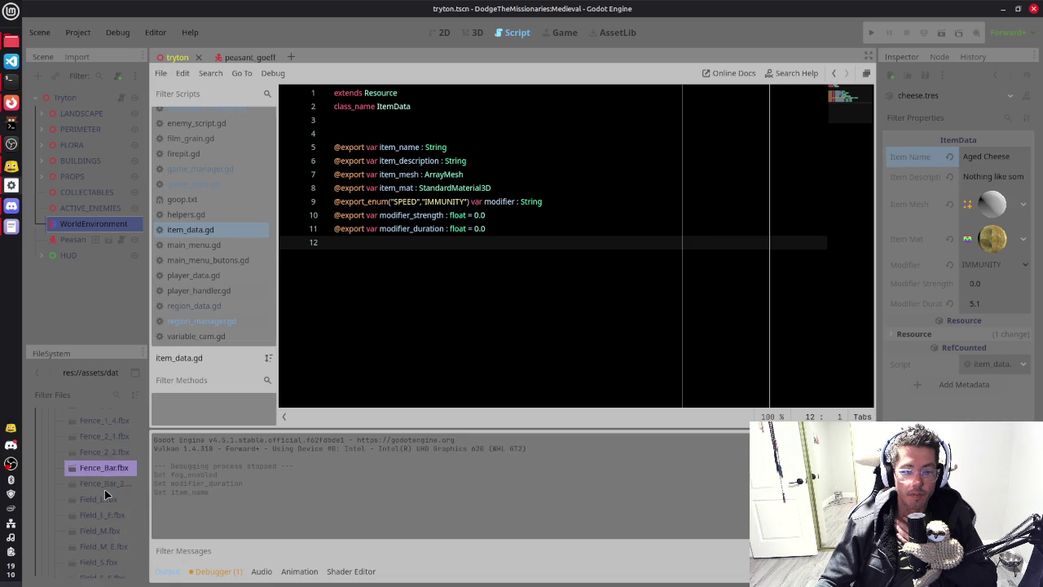
# Step: Continue through Flag_Totem, Footbridge, Grass_1, Ladder, Pickaxe and Pointer_1 models
pyautogui.scroll(-4, 104, 488)
pyautogui.click(105, 482)
pyautogui.scroll(-1, 104, 489)
pyautogui.click(104, 488)
pyautogui.scroll(-1, 104, 489)
pyautogui.scroll(-1, 104, 483)
pyautogui.click(104, 483)
pyautogui.scroll(-1, 104, 483)
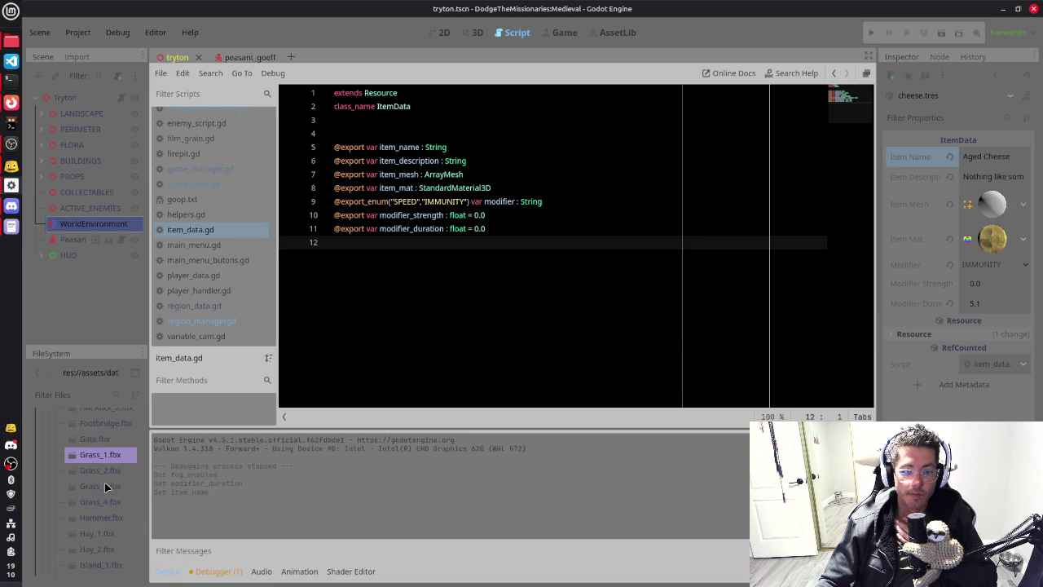
pyautogui.scroll(-3, 104, 486)
pyautogui.click(104, 487)
pyautogui.scroll(-1, 104, 487)
pyautogui.press('Down')
pyautogui.press('Down')
pyautogui.press('Down')
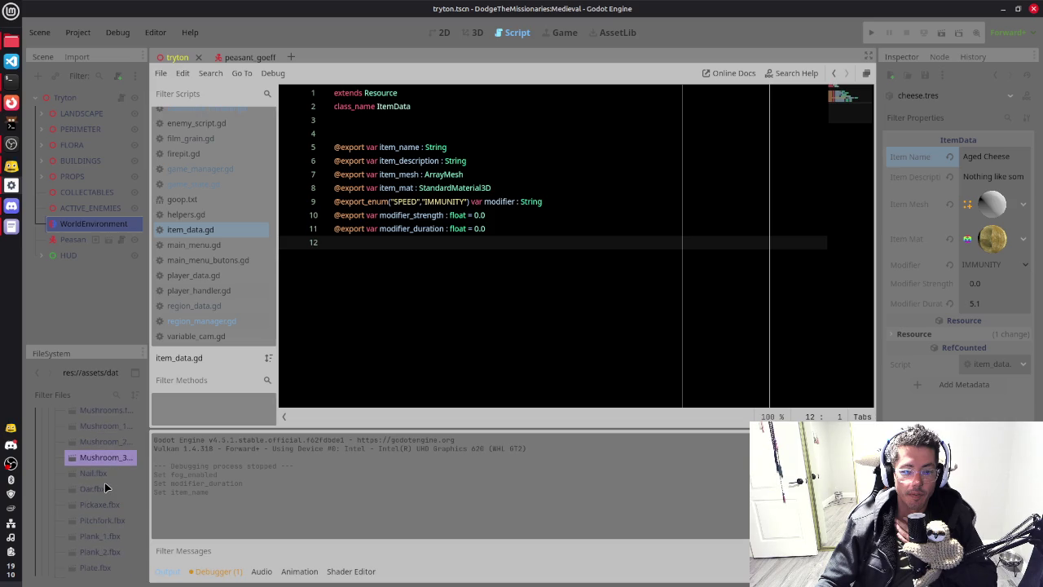
pyautogui.press('Down')
pyautogui.press('Down')
pyautogui.press('Down')
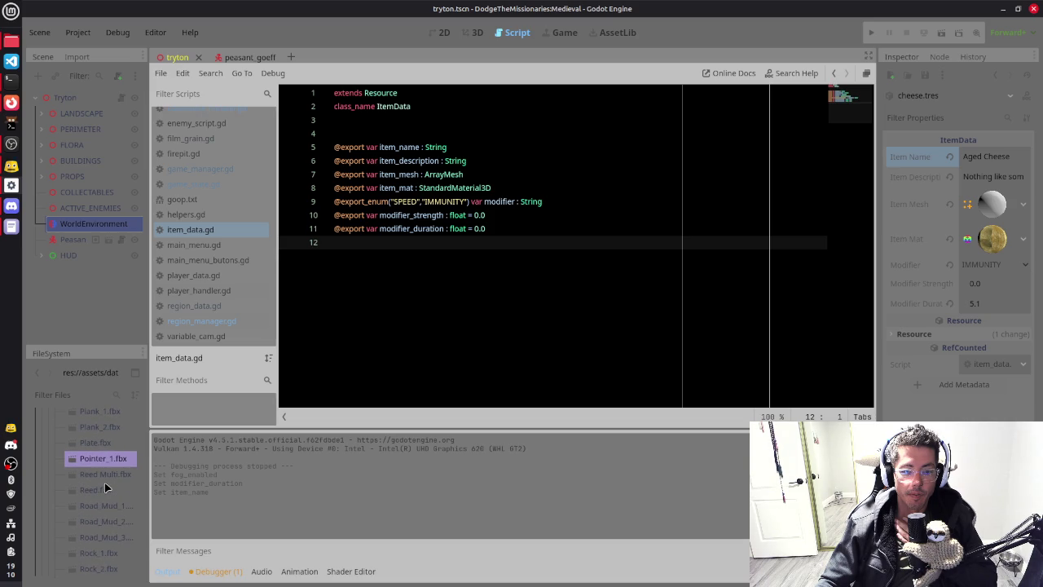
# Step: Step through Plate, Road_Mud_2 and Totem_Bones, clicking back into script lines 9 and 6
pyautogui.click(389, 202)
pyautogui.click(116, 446)
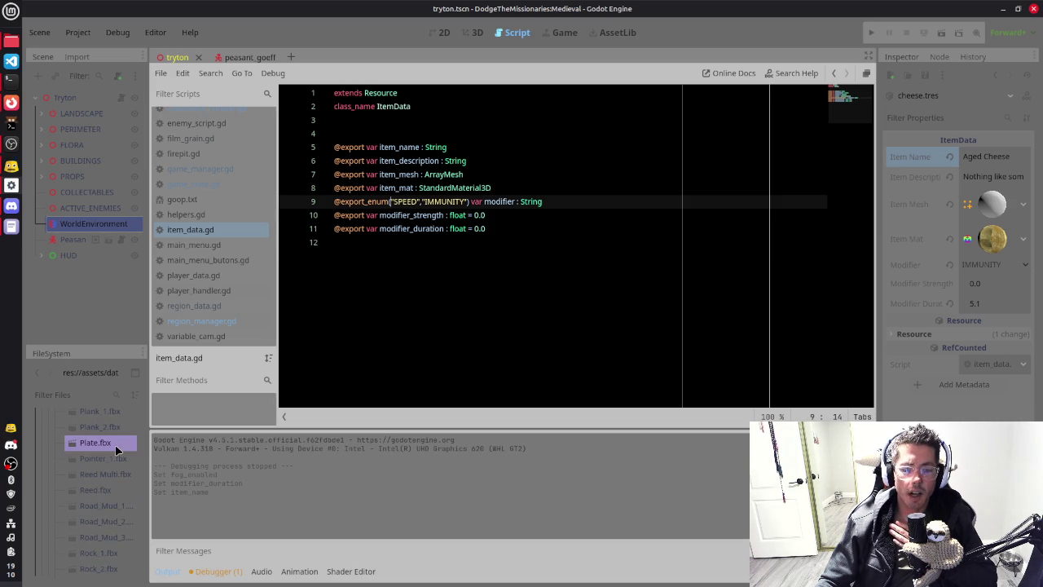
pyautogui.press('Down')
pyautogui.press('Down')
pyautogui.press('Down')
pyautogui.press('Down')
pyautogui.press('Down')
pyautogui.press('Down')
pyautogui.press('Down')
pyautogui.press('Down')
pyautogui.press('Down')
pyautogui.press('Down')
pyautogui.press('Down')
pyautogui.press('Down')
pyautogui.press('Down')
pyautogui.press('Down')
pyautogui.press('Down')
pyautogui.press('Down')
pyautogui.press('Down')
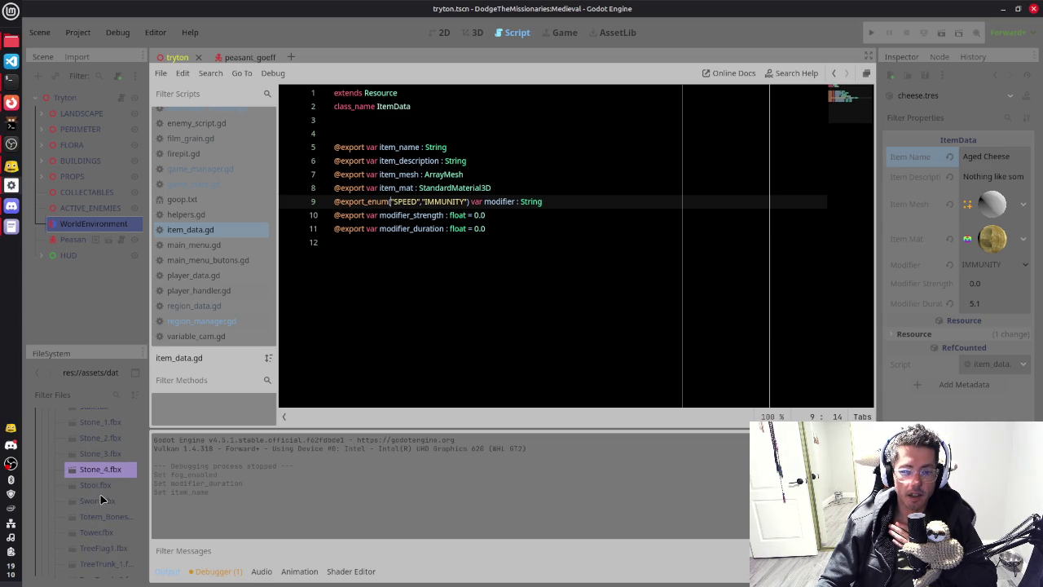
pyautogui.press('Down')
pyautogui.press('Down')
pyautogui.press('Down')
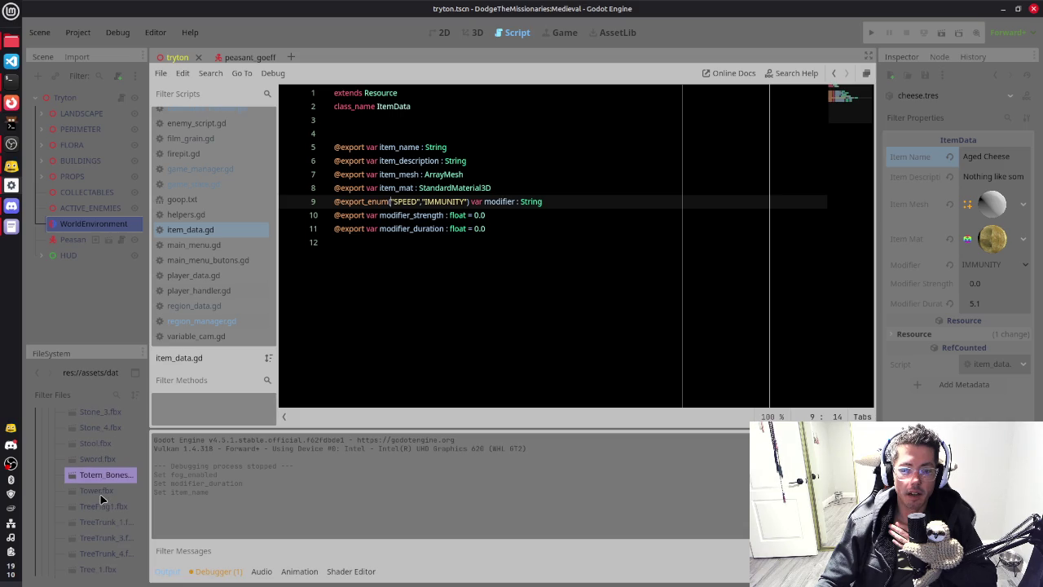
pyautogui.click(527, 158)
# Step: Create a new scene with a GPUParticles3D root node and view it in 3D
pyautogui.click(290, 58)
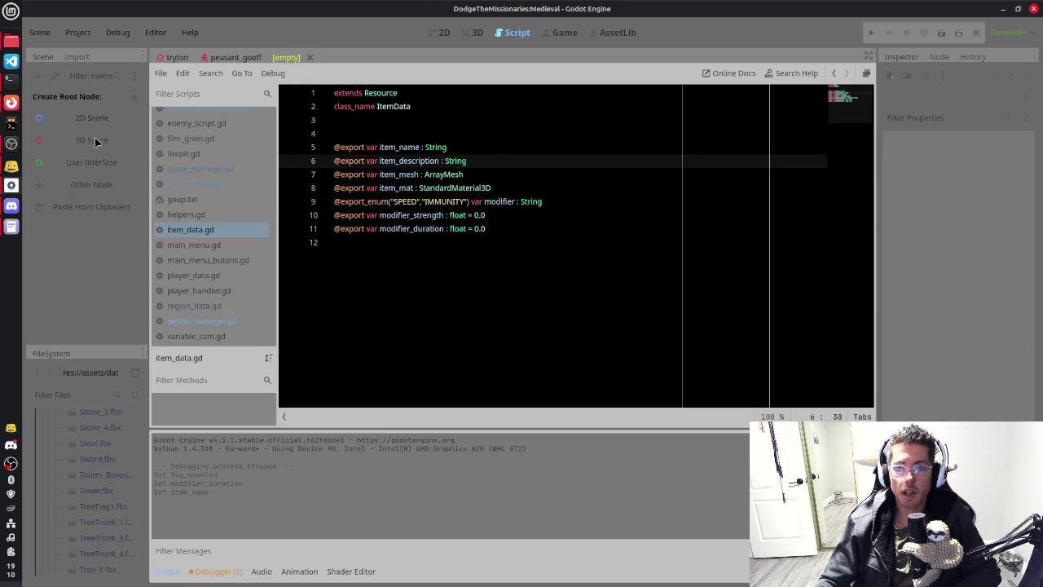
pyautogui.click(91, 187)
pyautogui.press('Return')
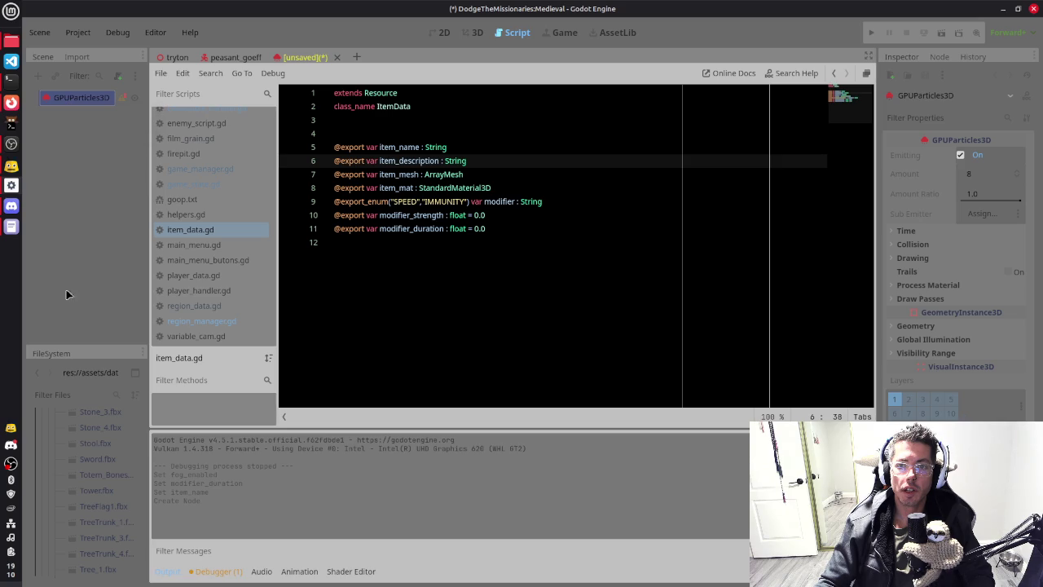
pyautogui.click(473, 33)
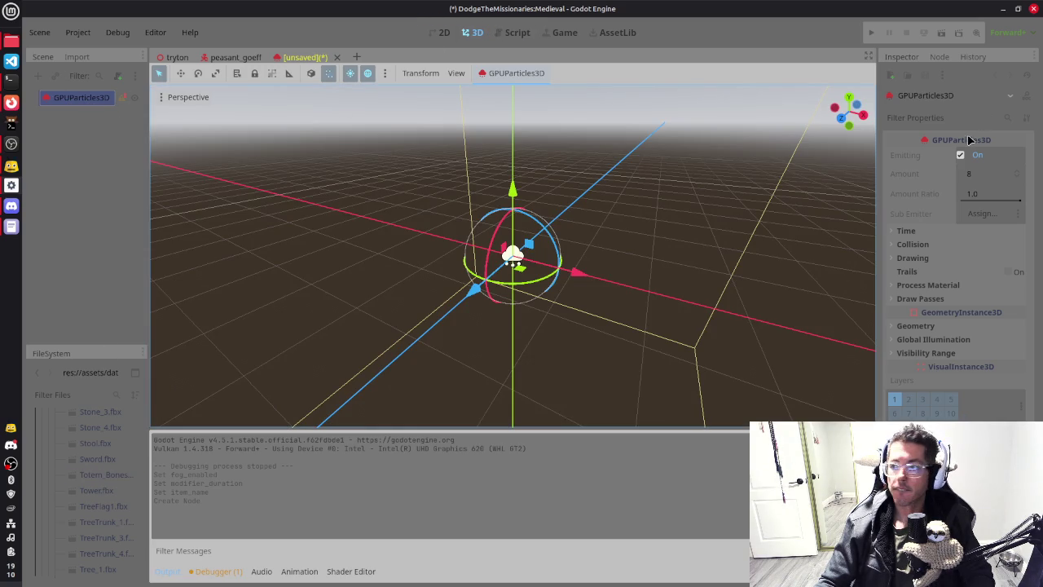
pyautogui.click(937, 285)
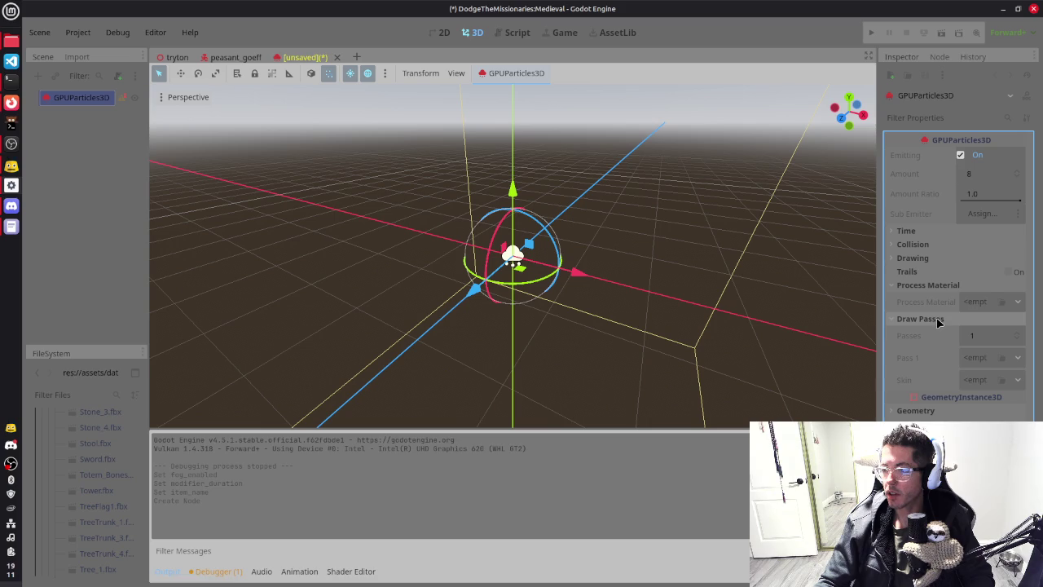
# Step: Try a new CylinderMesh on Draw Pass 1 and raise the particle node 1 unit
pyautogui.click(984, 302)
pyautogui.click(982, 301)
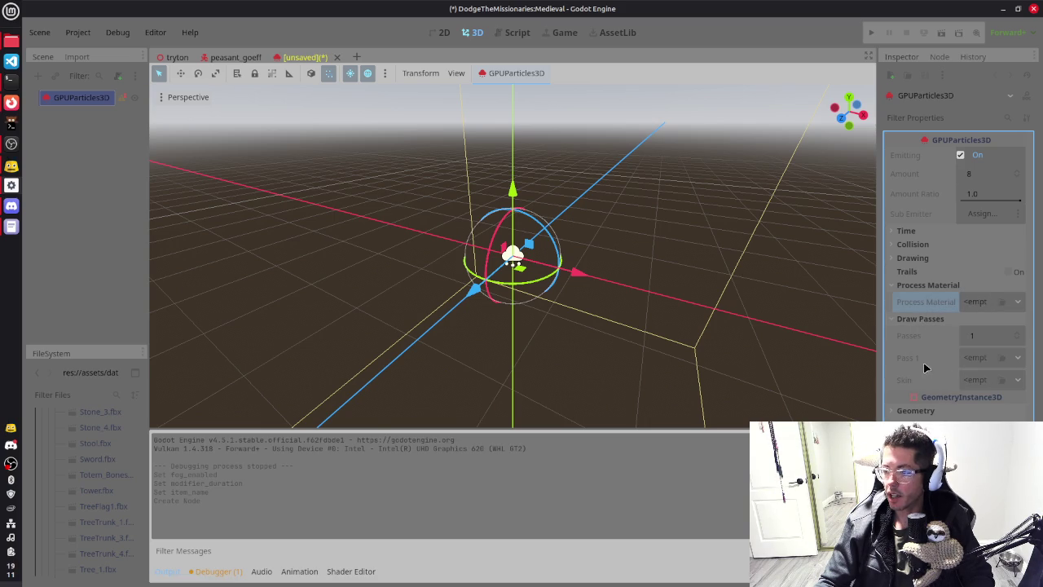
pyautogui.click(983, 358)
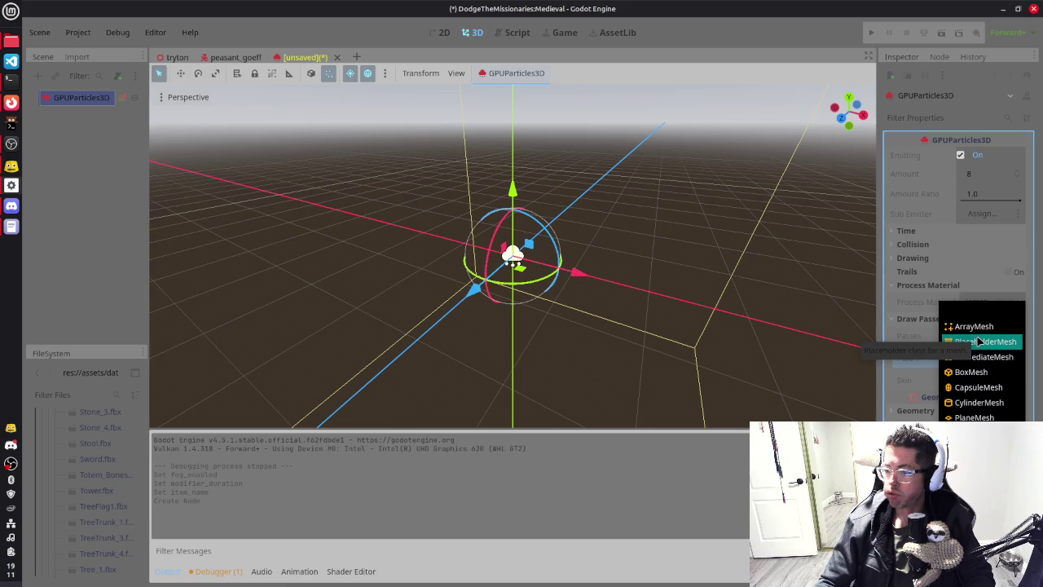
pyautogui.click(977, 402)
pyautogui.moveTo(589, 261)
pyautogui.mouseDown()
pyautogui.moveTo(693, 242)
pyautogui.moveTo(675, 245)
pyautogui.mouseUp()
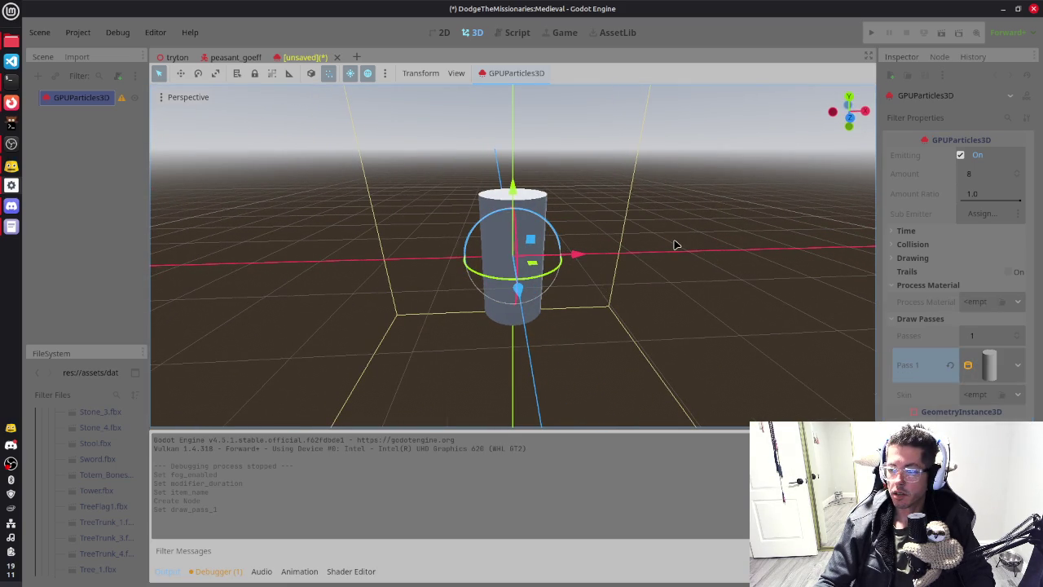
pyautogui.moveTo(516, 189); pyautogui.dragTo(507, 105)
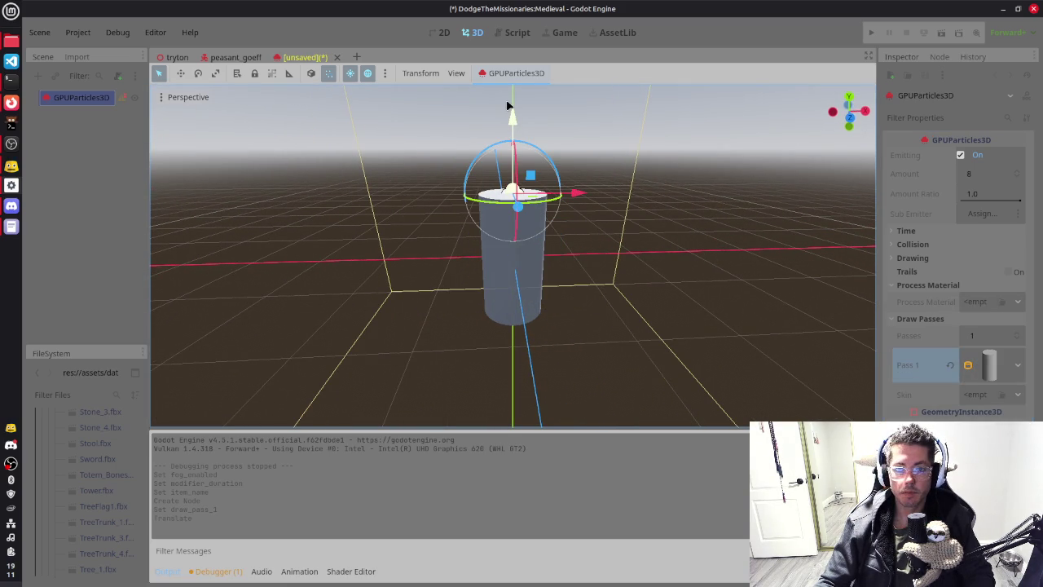
# Step: Undo the move, reselect GPUParticles3D and clear the cylinder mesh from Pass 1
pyautogui.hotkey('ctrl', 'z')
pyautogui.scroll(3, 687, 206)
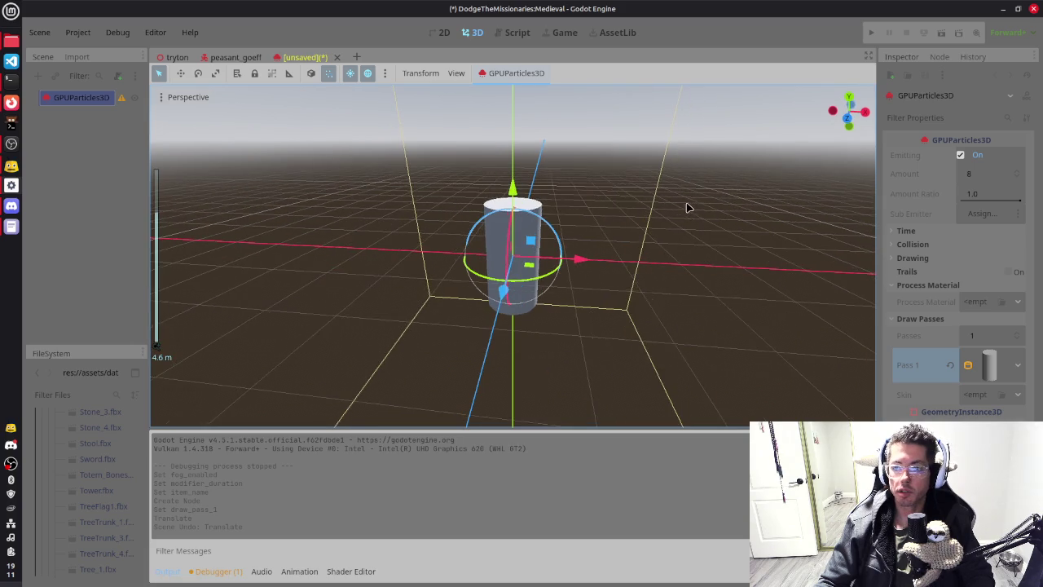
pyautogui.click(546, 210)
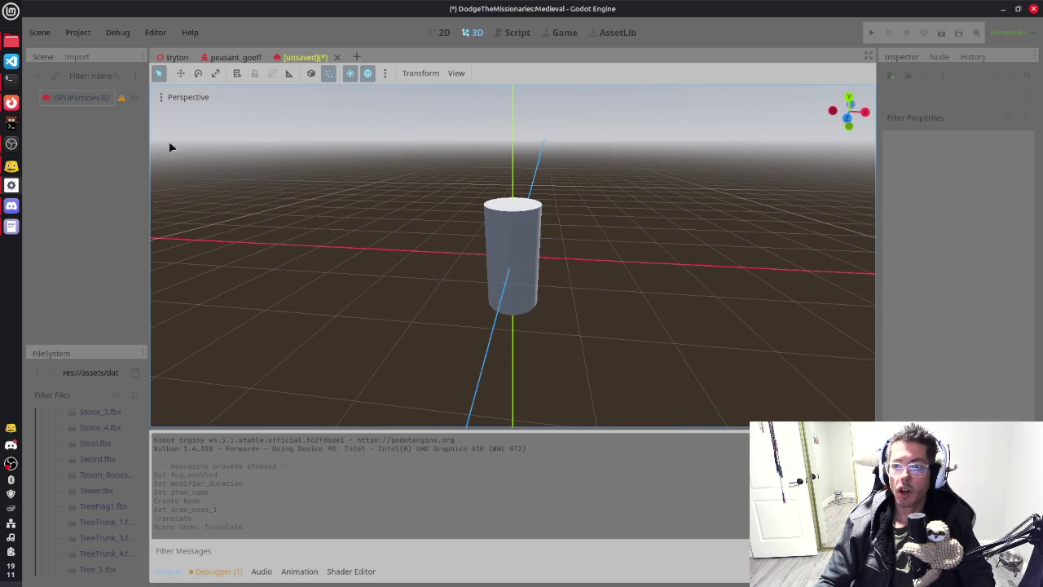
pyautogui.click(92, 98)
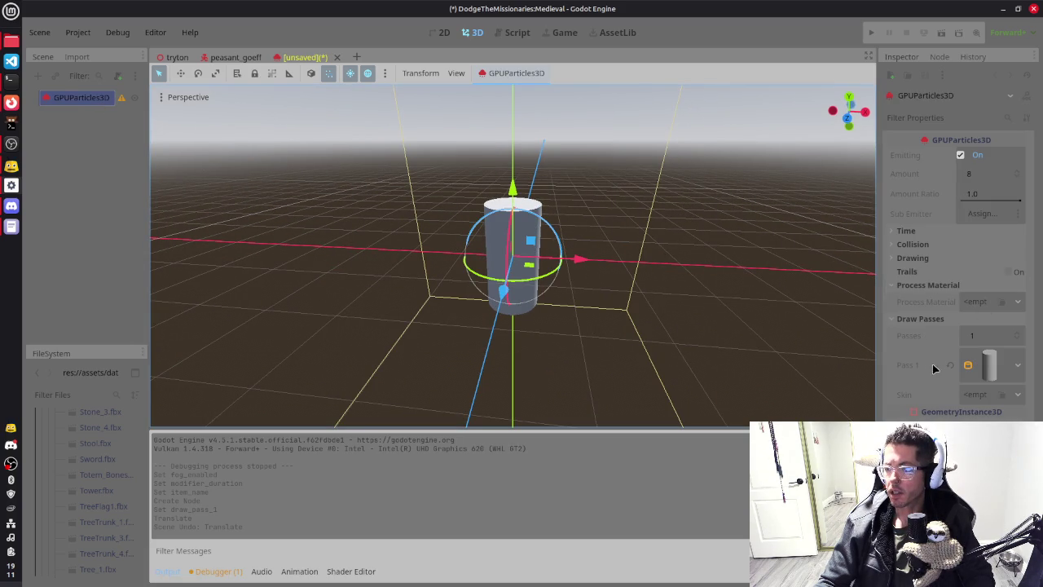
pyautogui.click(966, 365)
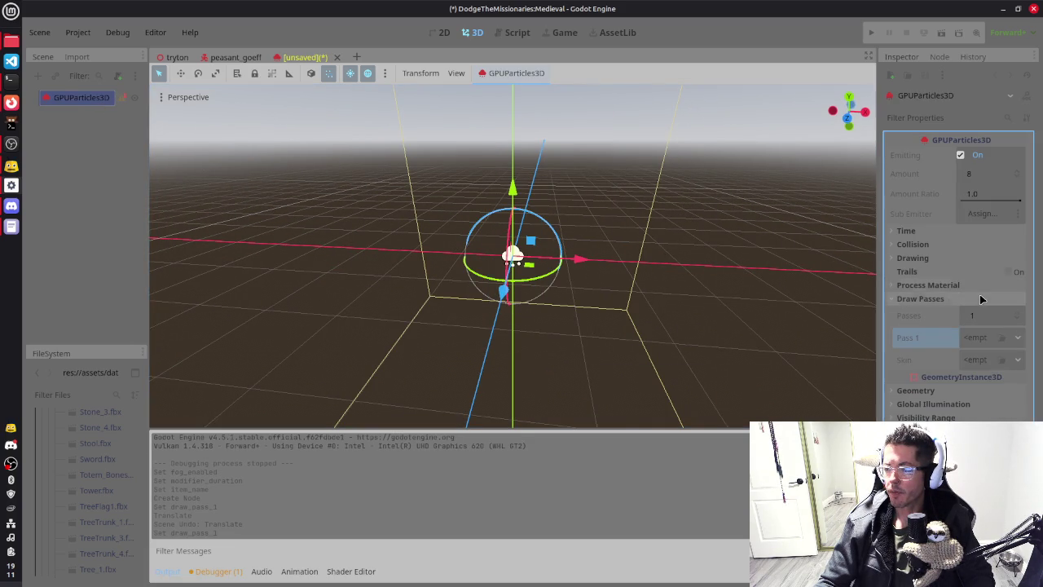
# Step: Assign a new ParticleProcessMaterial as the Process Material
pyautogui.click(980, 303)
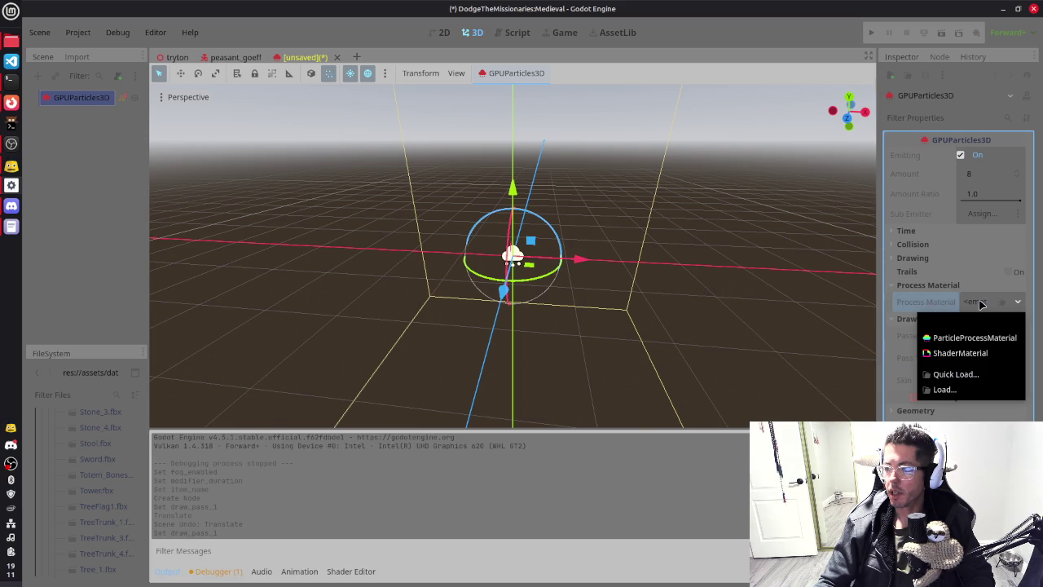
pyautogui.click(966, 343)
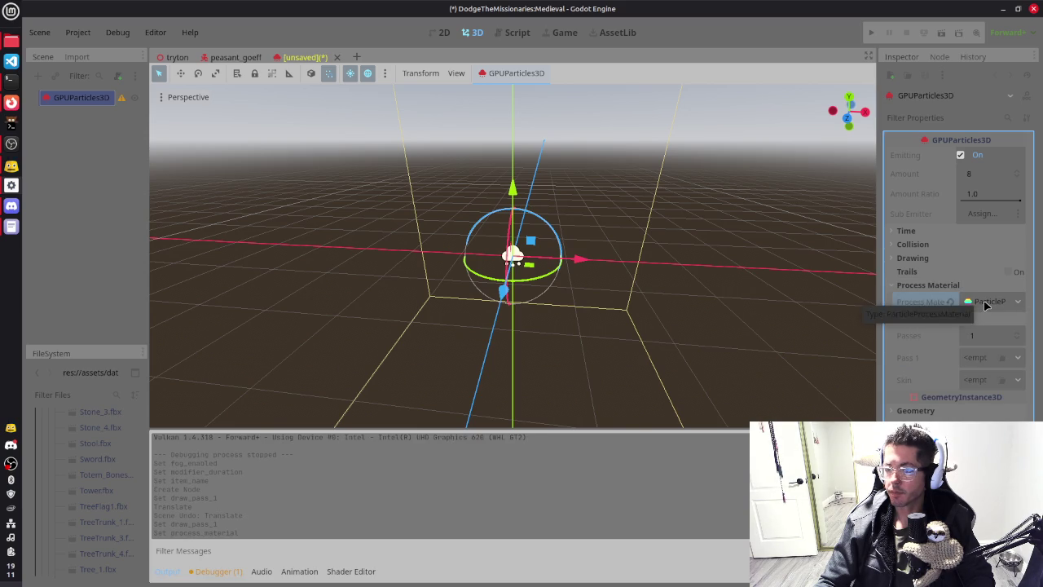
pyautogui.click(986, 303)
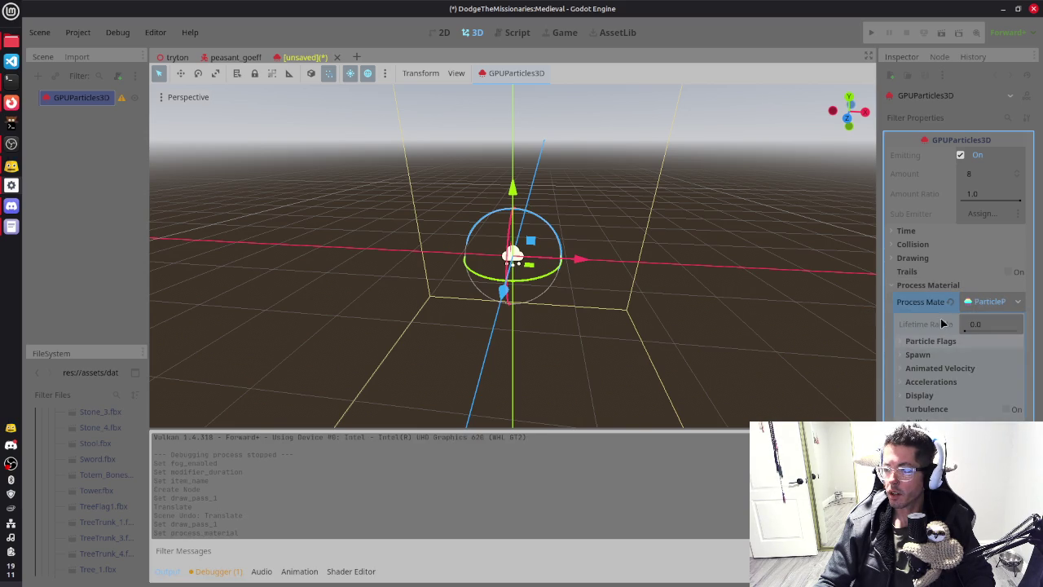
pyautogui.click(983, 303)
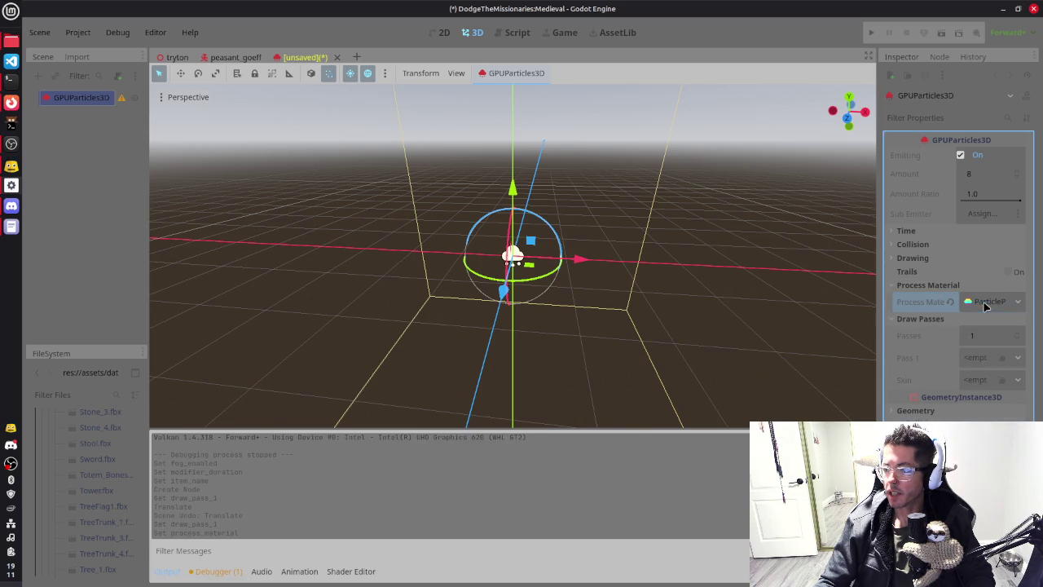
# Step: Give Draw Pass 1 a new SphereMesh and orbit around the sphere column
pyautogui.click(986, 363)
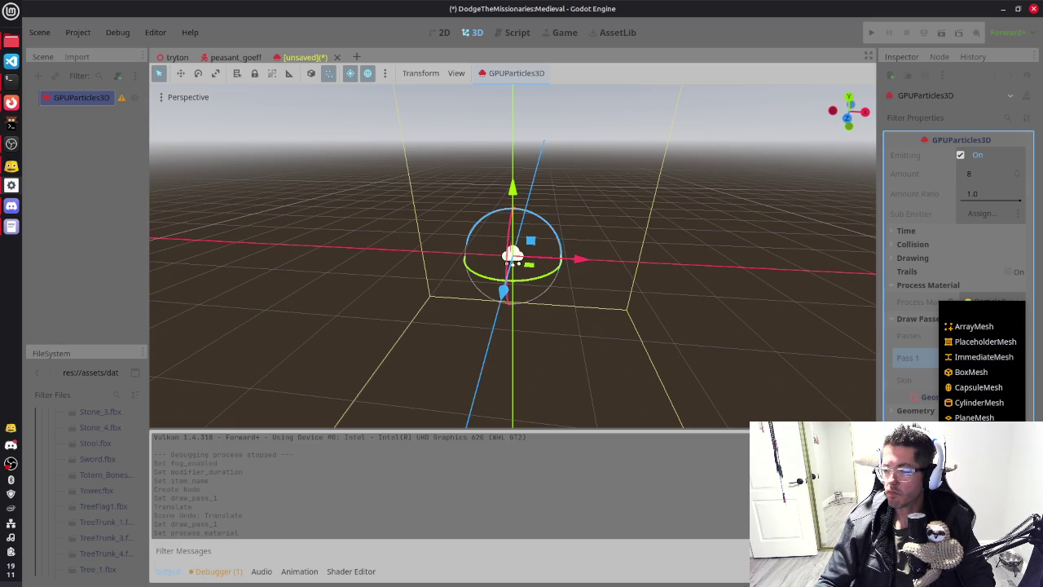
pyautogui.click(978, 494)
pyautogui.moveTo(696, 291); pyautogui.dragTo(666, 286)
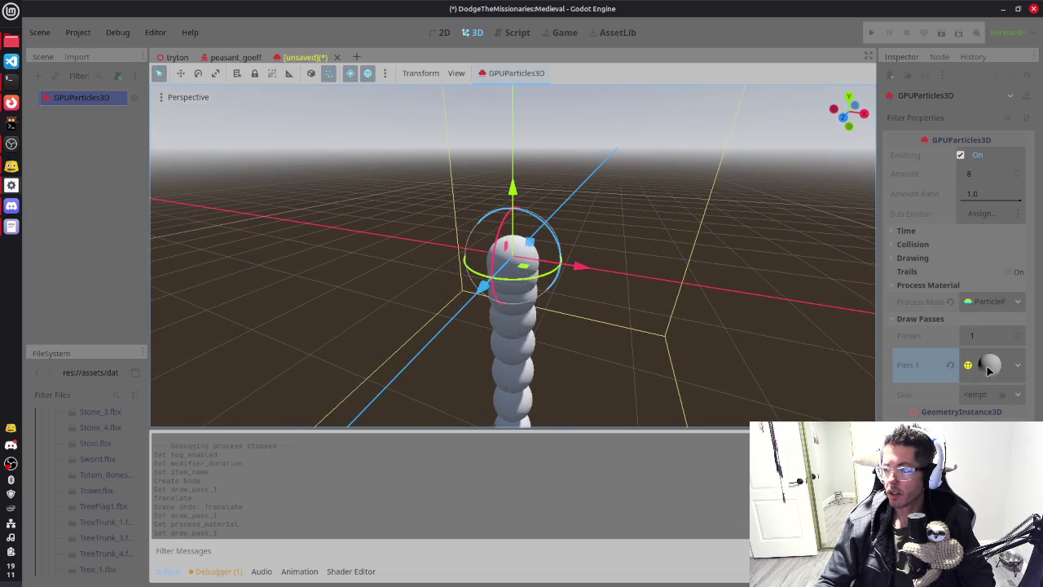
# Step: Expand the ParticleProcessMaterial and browse its Spawn, Particle Flags, Animated Velocity and Accelerations sections
pyautogui.click(994, 303)
pyautogui.scroll(-3, 945, 261)
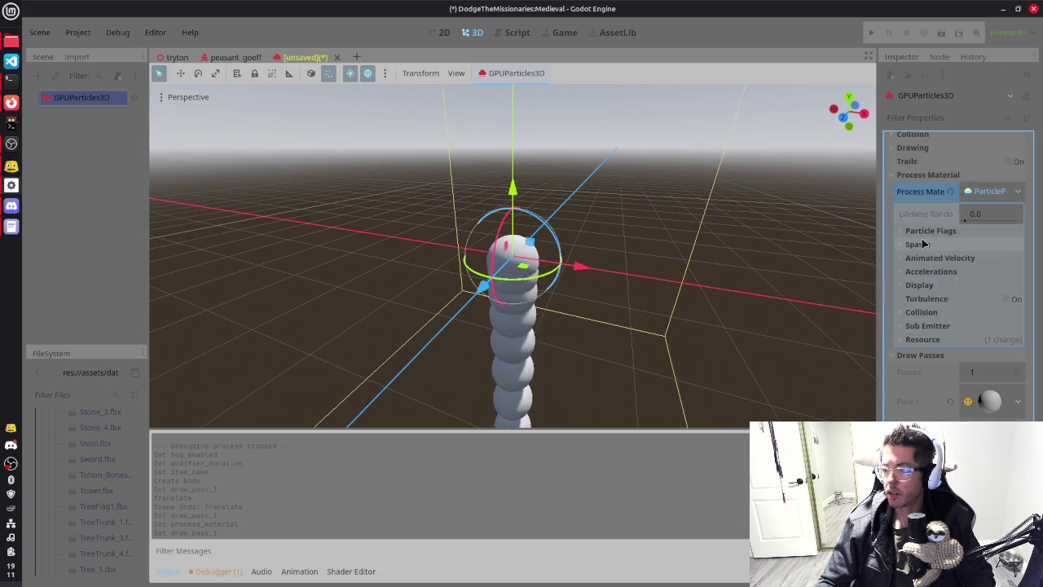
pyautogui.click(924, 243)
pyautogui.click(931, 234)
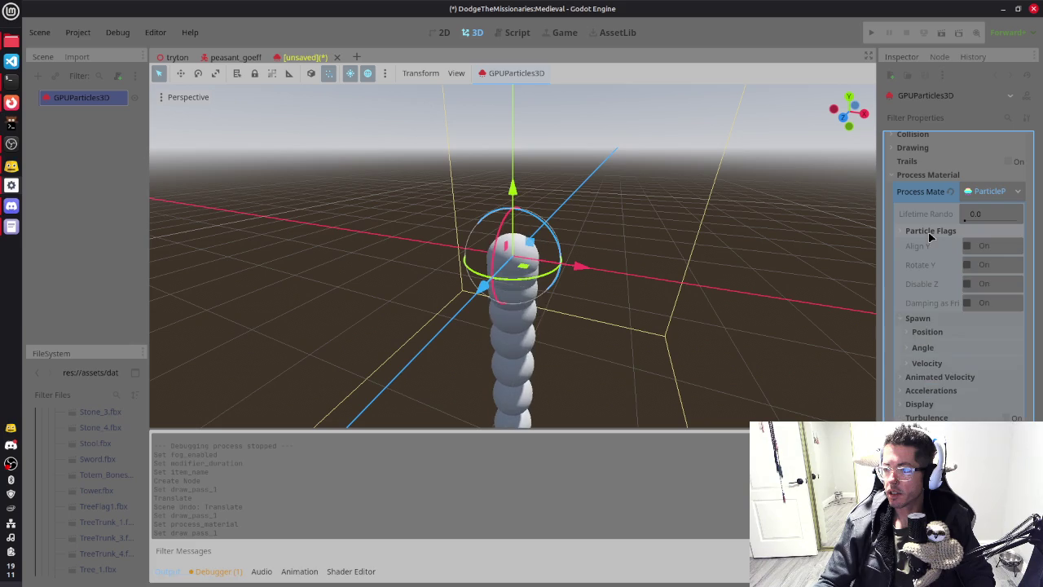
pyautogui.click(930, 232)
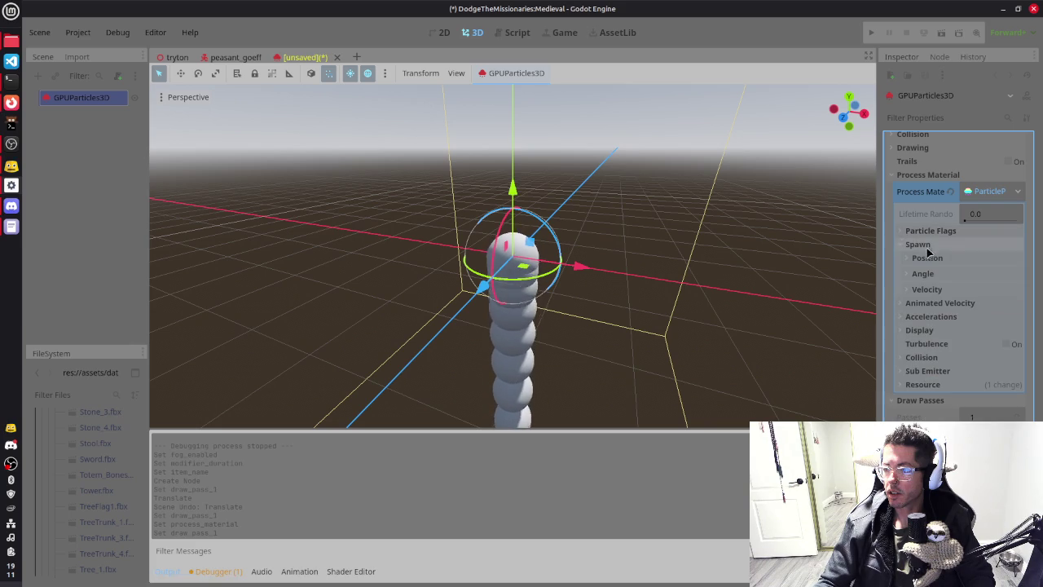
pyautogui.click(924, 304)
pyautogui.click(924, 395)
pyautogui.click(924, 395)
pyautogui.scroll(-3, 947, 374)
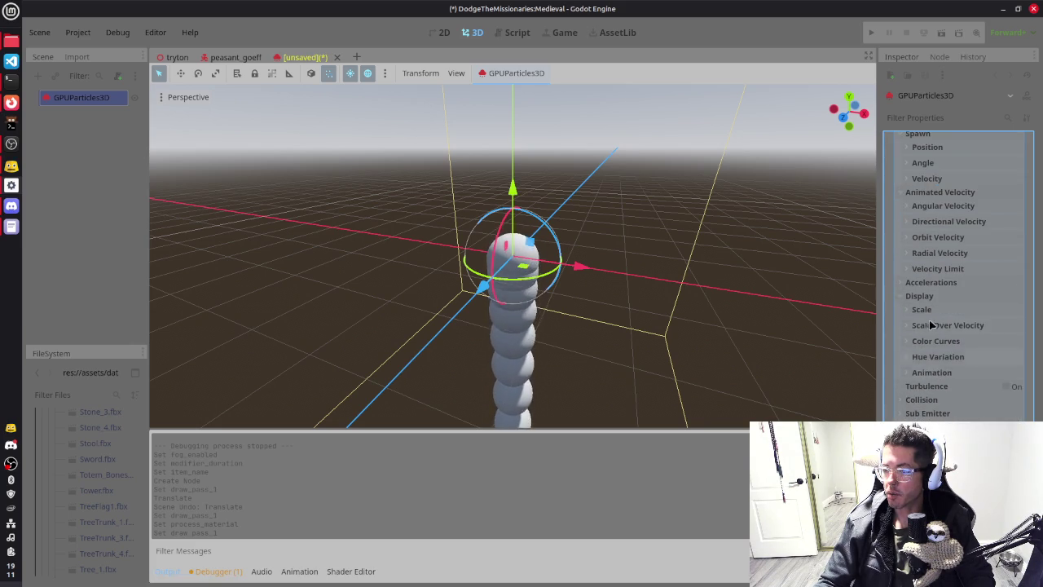
# Step: Set the Display scale range to min 0.1 and max 0.2
pyautogui.click(927, 312)
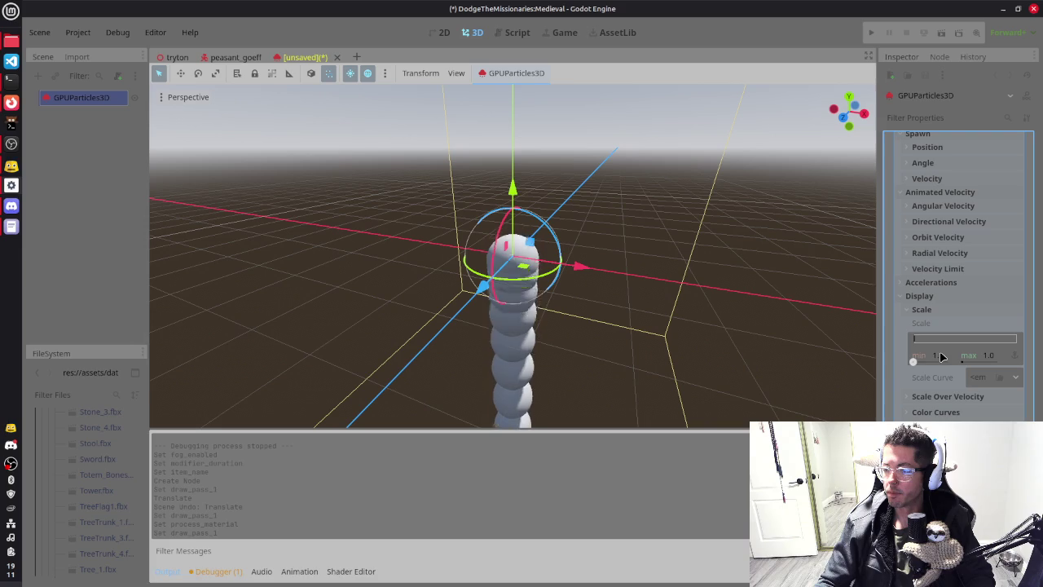
pyautogui.write('0.1')
pyautogui.press('Return')
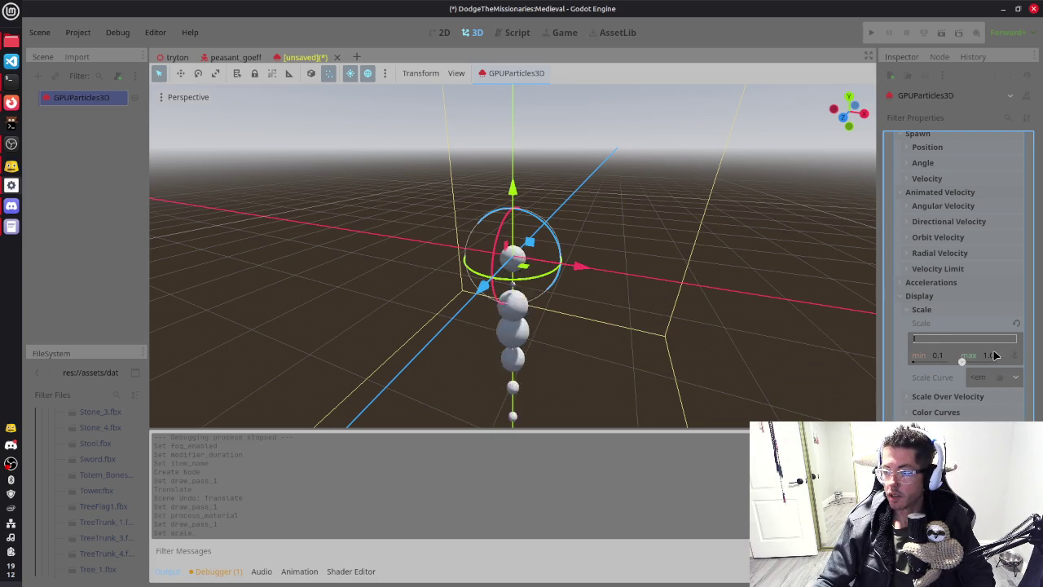
pyautogui.click(964, 351)
pyautogui.write('0.2')
pyautogui.press('Return')
pyautogui.moveTo(652, 263)
pyautogui.mouseDown()
pyautogui.moveTo(638, 253)
pyautogui.moveTo(605, 274)
pyautogui.mouseUp()
# Step: Review the Spawn, Angle, Angular Velocity, Directional Velocity and Animated Velocity sections
pyautogui.click(960, 309)
pyautogui.scroll(5, 945, 301)
pyautogui.click(939, 300)
pyautogui.click(947, 325)
pyautogui.click(946, 325)
pyautogui.click(950, 343)
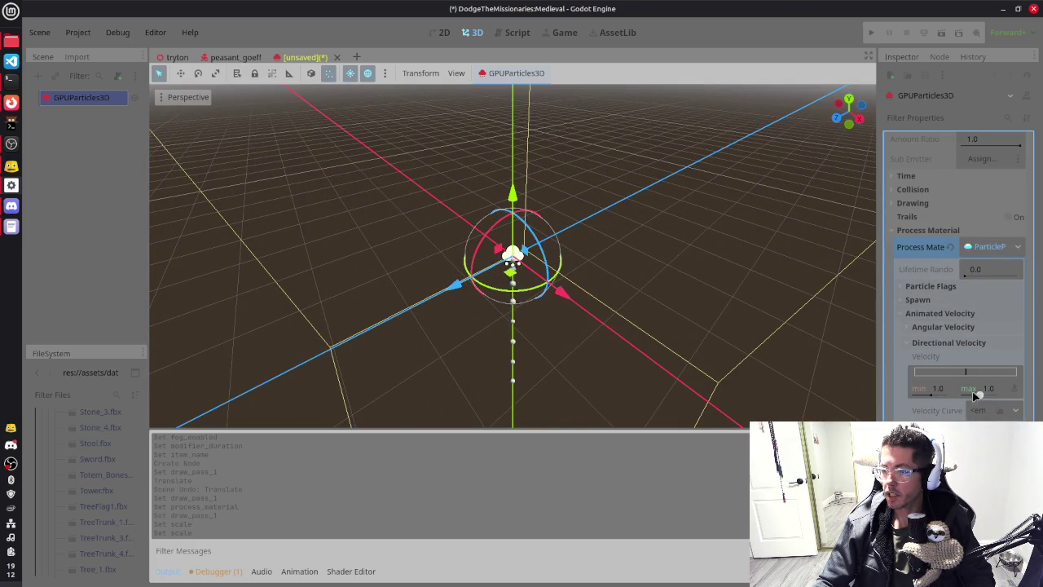
pyautogui.click(937, 343)
pyautogui.click(925, 301)
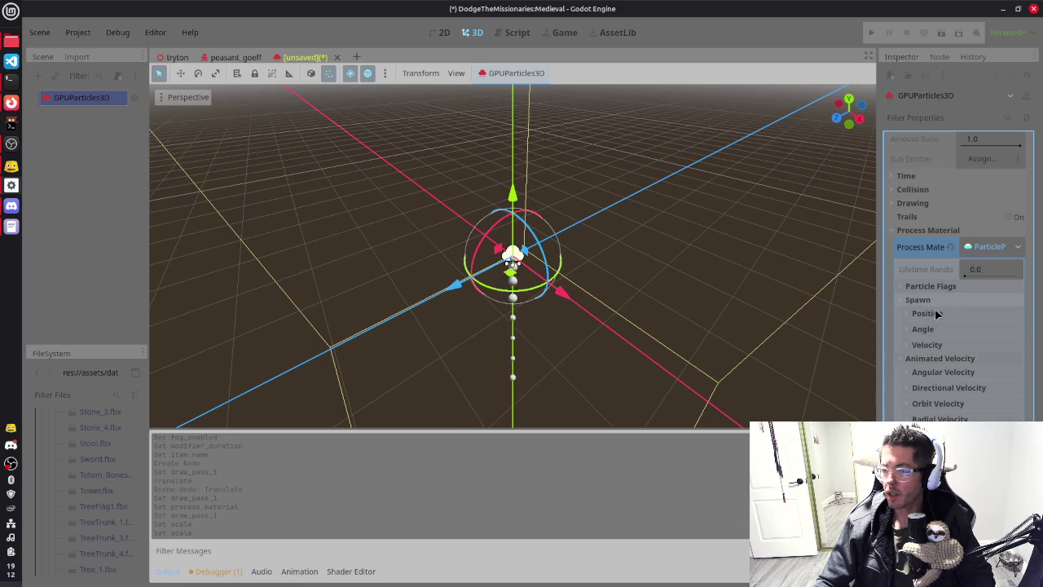
pyautogui.click(933, 329)
pyautogui.click(933, 329)
pyautogui.click(933, 329)
pyautogui.click(933, 330)
pyautogui.click(929, 301)
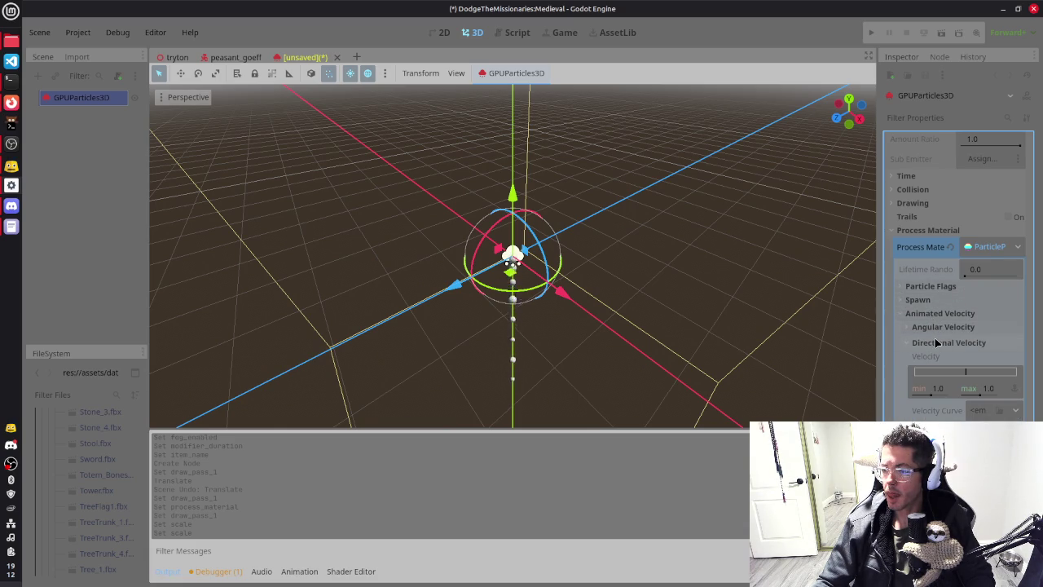
pyautogui.click(937, 314)
pyautogui.click(937, 315)
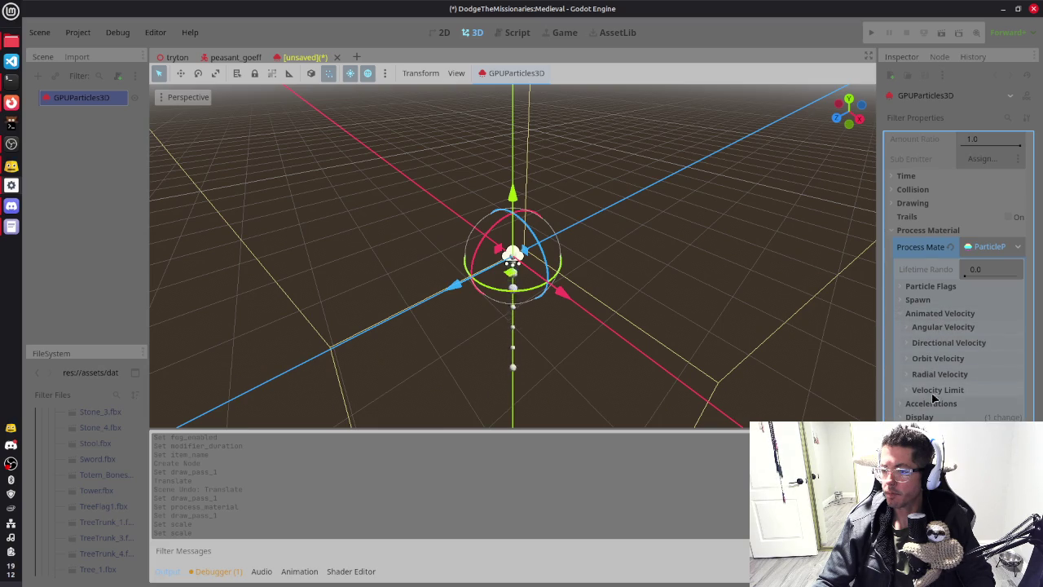
# Step: Change the Accelerations gravity so the particles rise in a thin column above the emitter
pyautogui.click(931, 403)
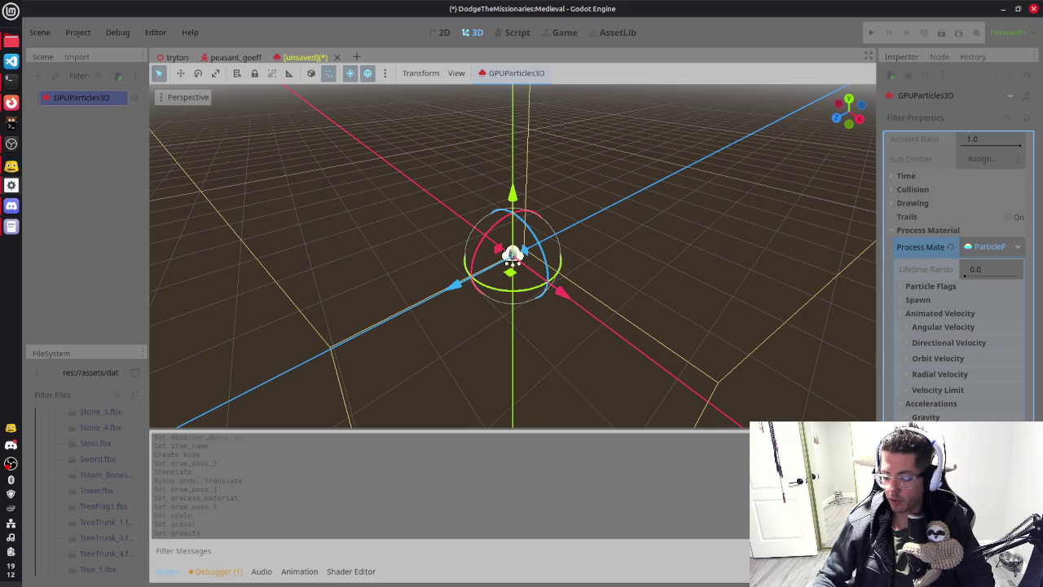
pyautogui.moveTo(671, 291); pyautogui.dragTo(738, 306)
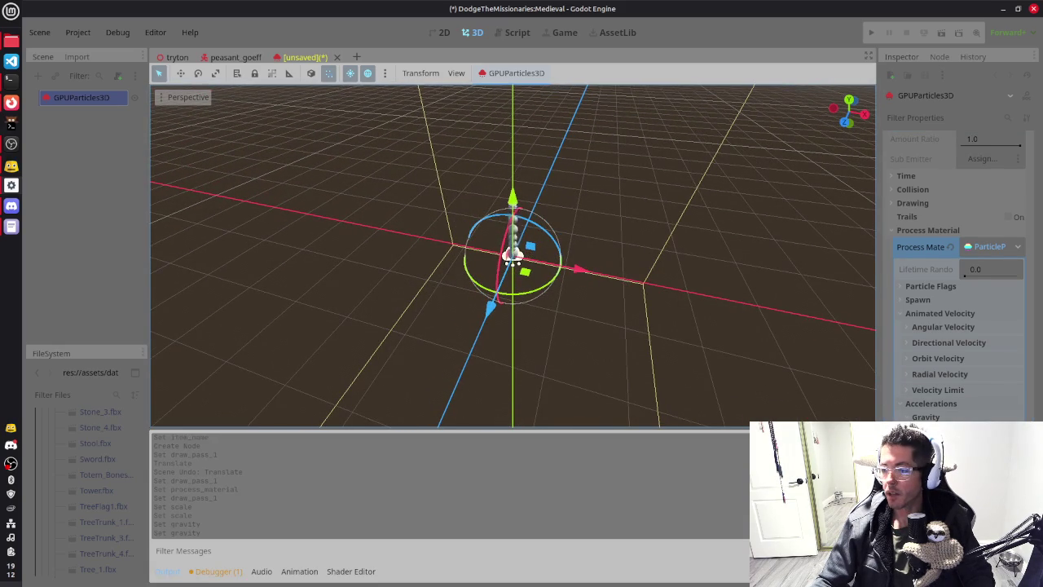
pyautogui.scroll(-2, 957, 310)
pyautogui.scroll(2, 924, 379)
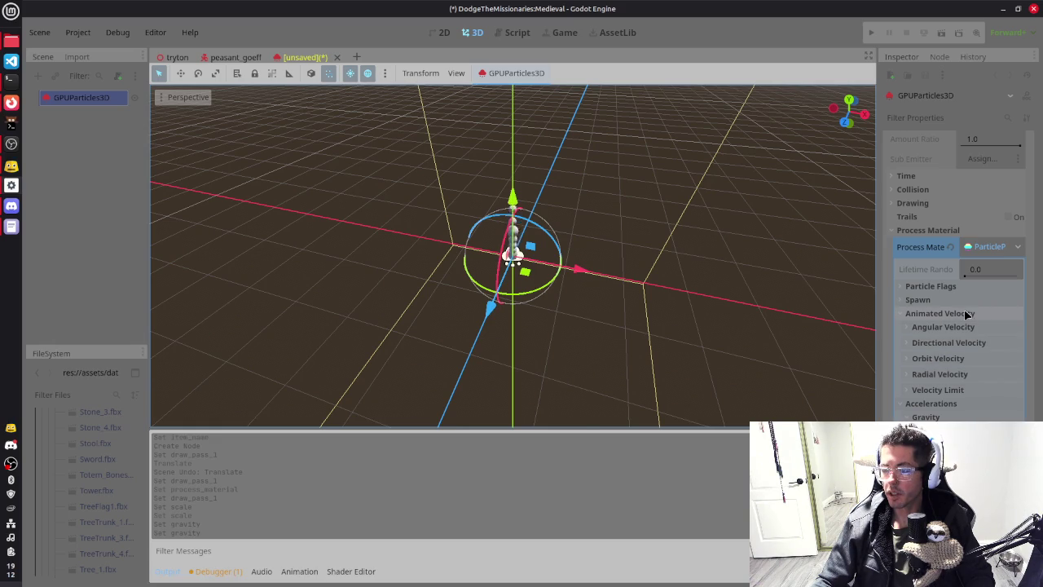
pyautogui.scroll(2, 935, 337)
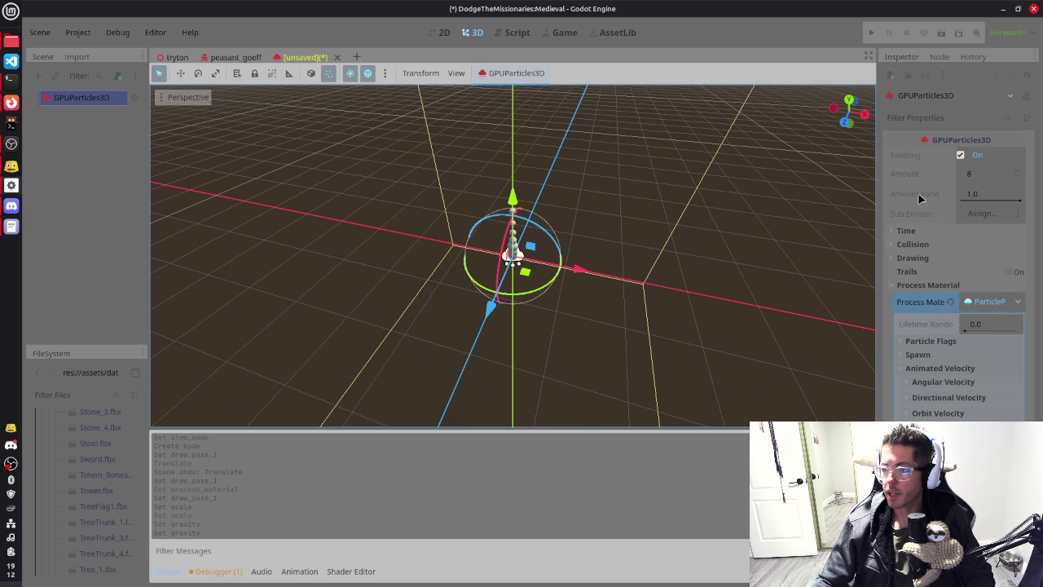
# Step: Set the GPUParticles3D Amount to 2
pyautogui.click(973, 179)
pyautogui.write('2')
pyautogui.press('Return')
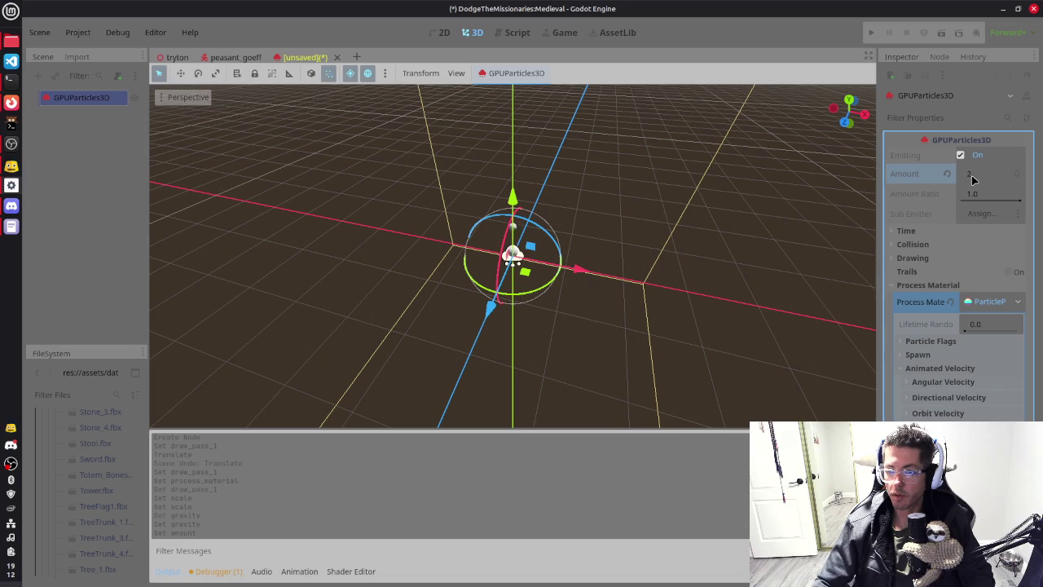
# Step: Check the Drawing and Particle Flags sections, then bring Discord to the front
pyautogui.click(926, 259)
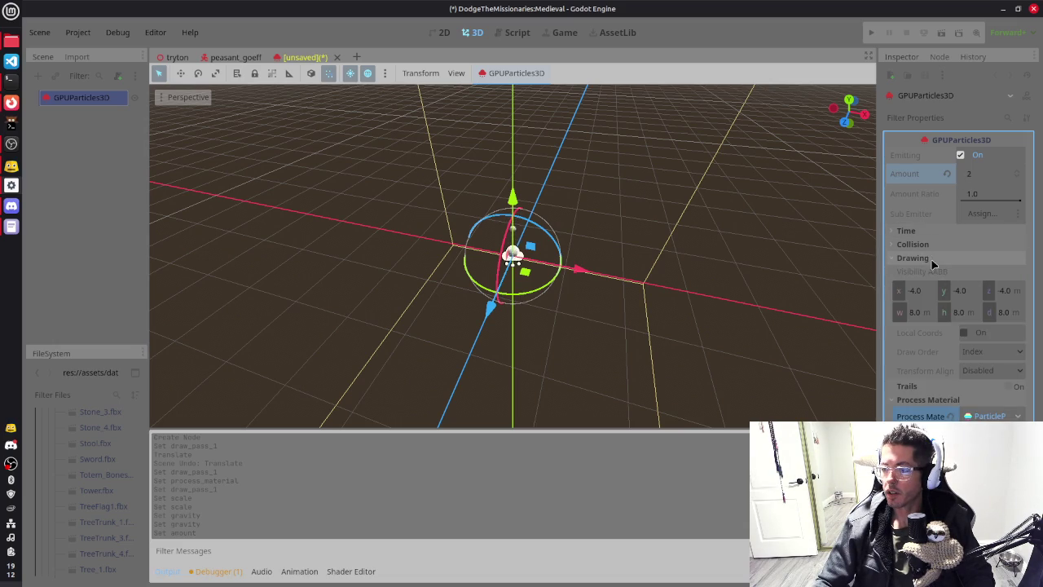
pyautogui.click(932, 259)
pyautogui.click(928, 341)
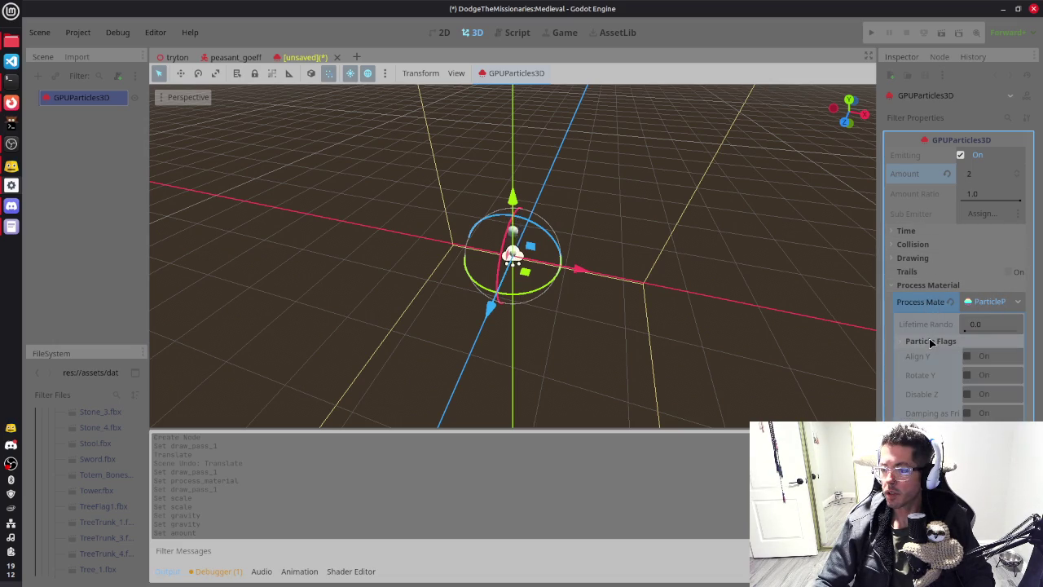
pyautogui.click(925, 340)
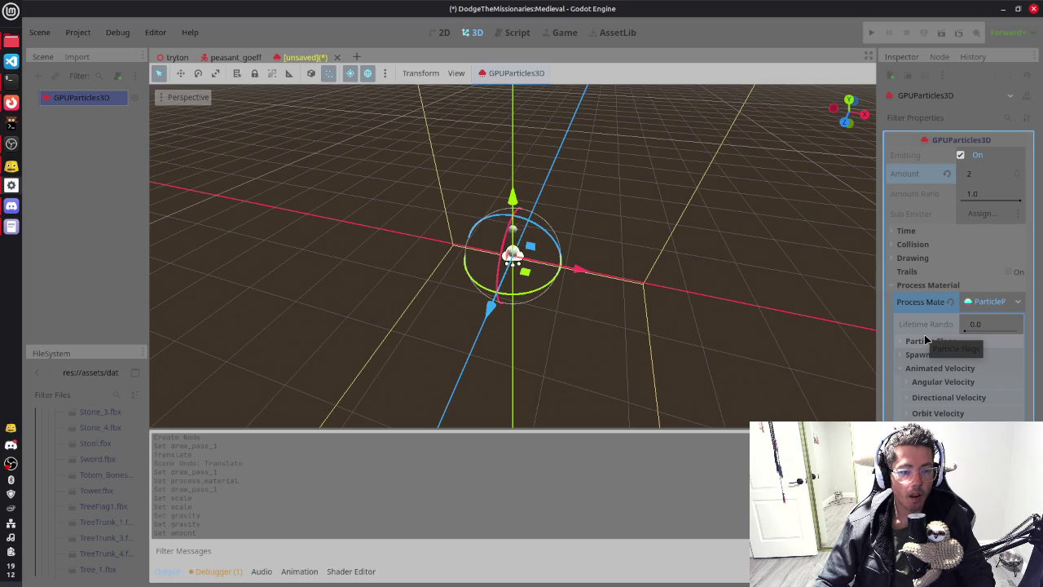
pyautogui.click(12, 207)
pyautogui.scroll(-5, 570, 285)
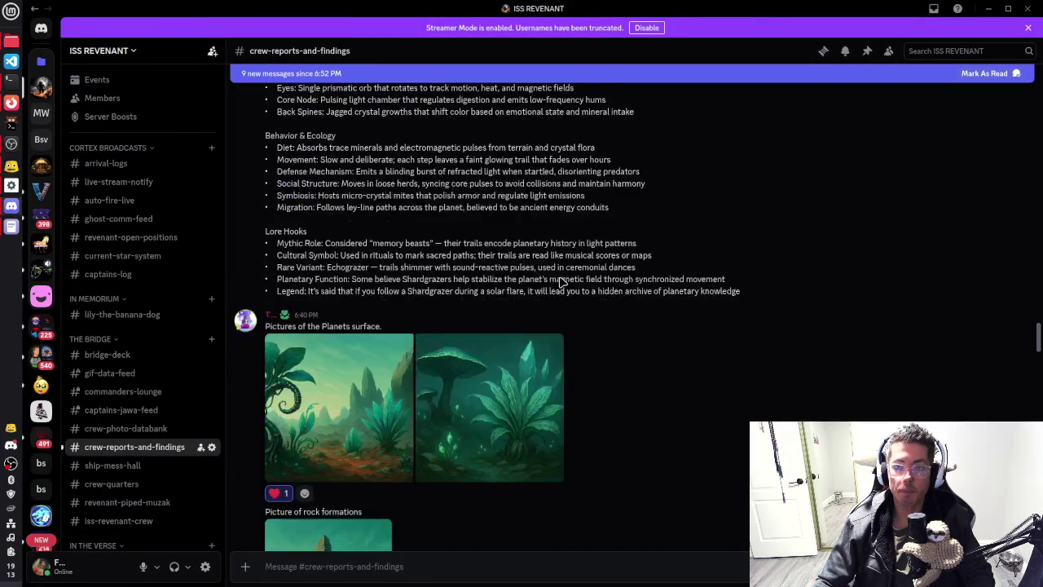
# Step: View the underwater plants image full-size, close it, and open the Gleamfin Drifter art
pyautogui.scroll(-10, 559, 281)
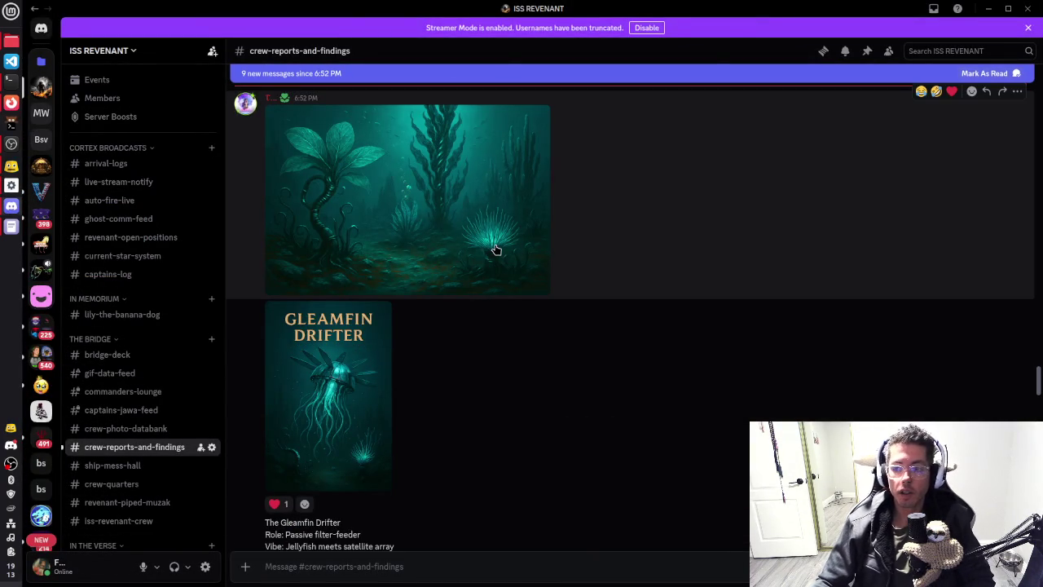
pyautogui.scroll(1, 516, 258)
pyautogui.click(499, 260)
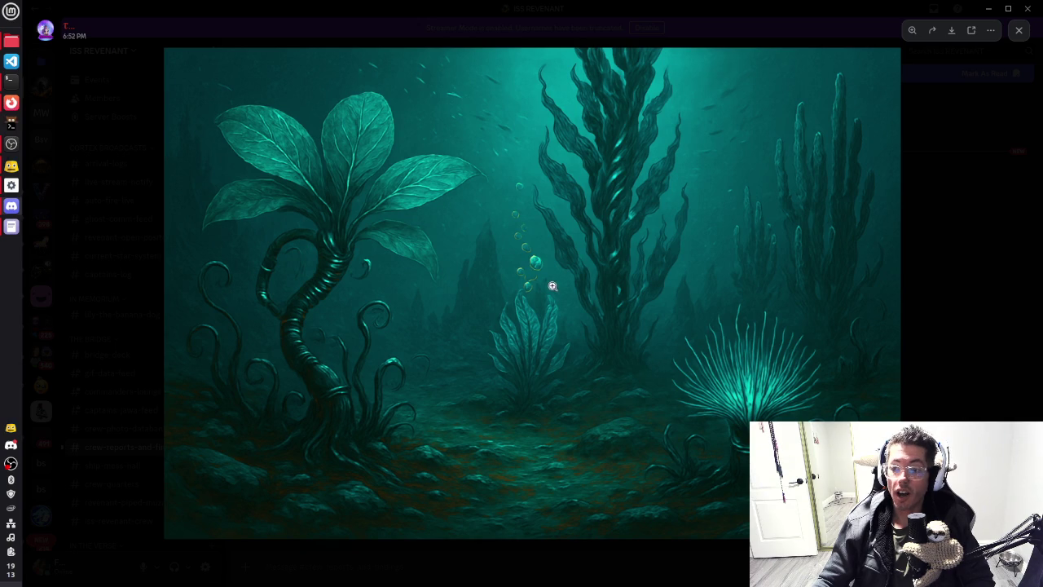
pyautogui.click(969, 302)
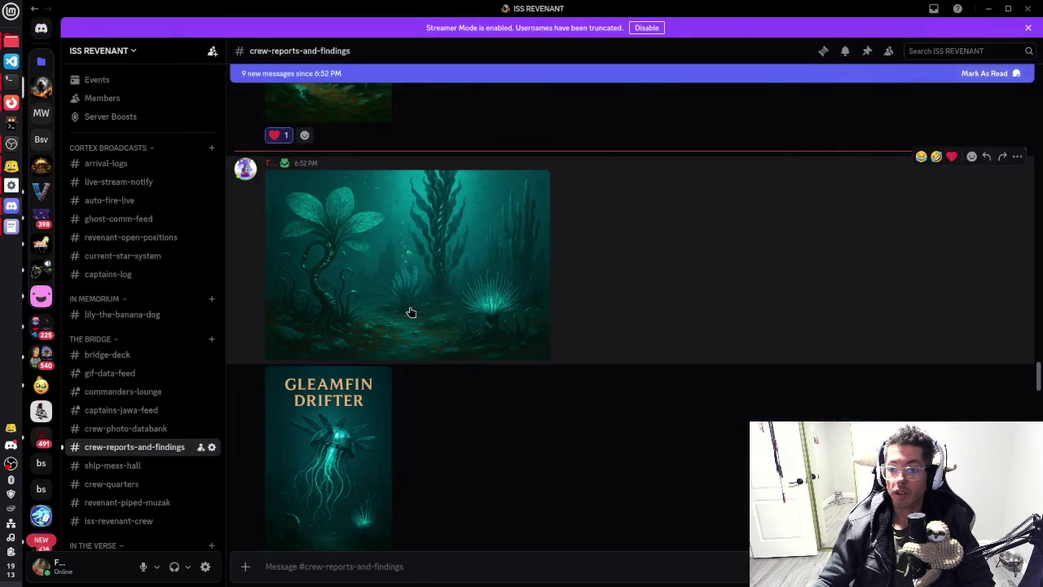
pyautogui.click(326, 424)
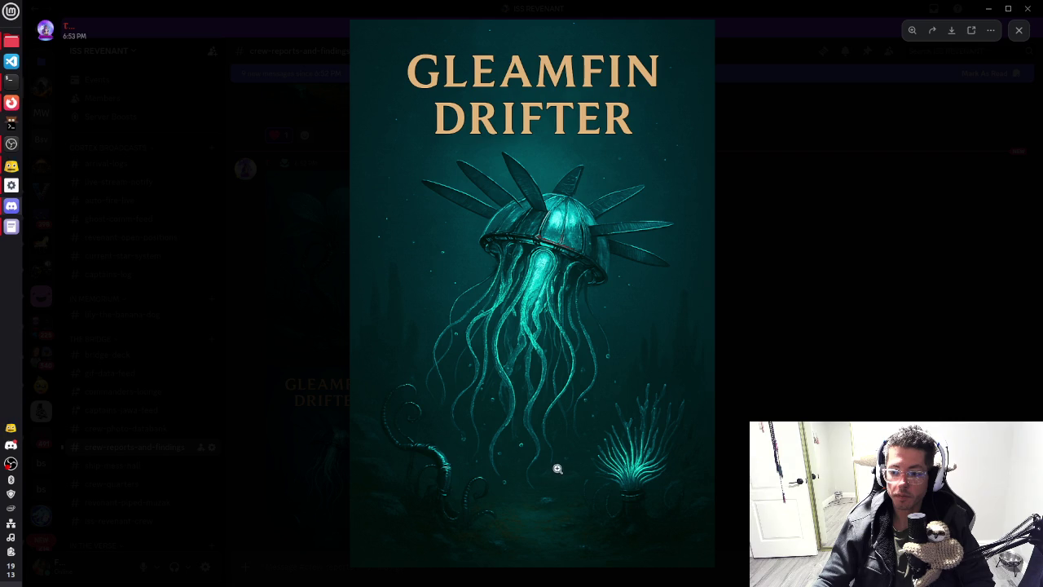
# Step: Close the Gleamfin Drifter viewer and scroll down to the Brinecoil Leviathan post
pyautogui.click(738, 289)
pyautogui.scroll(-5, 570, 323)
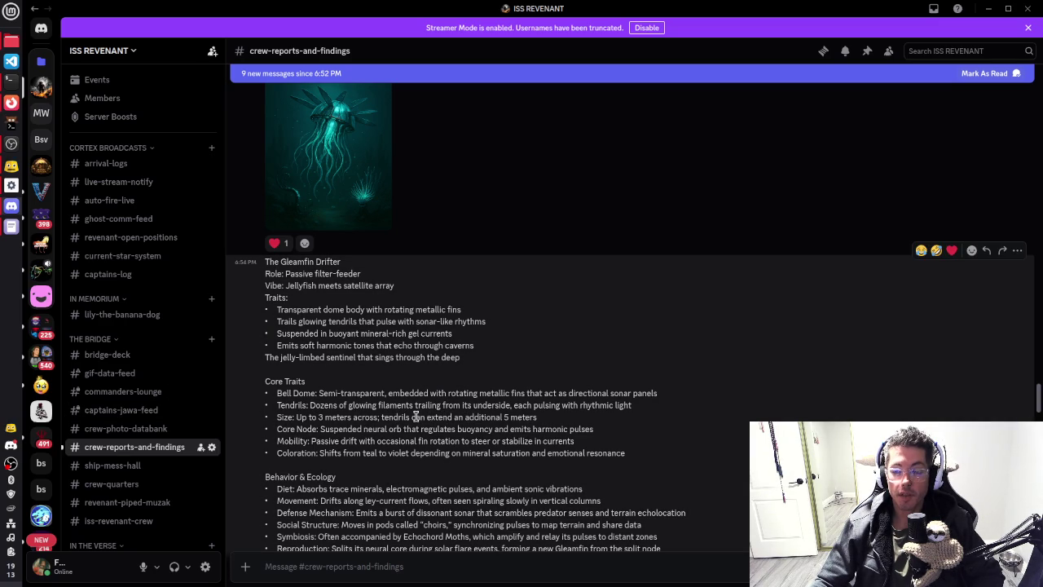
pyautogui.scroll(2, 325, 212)
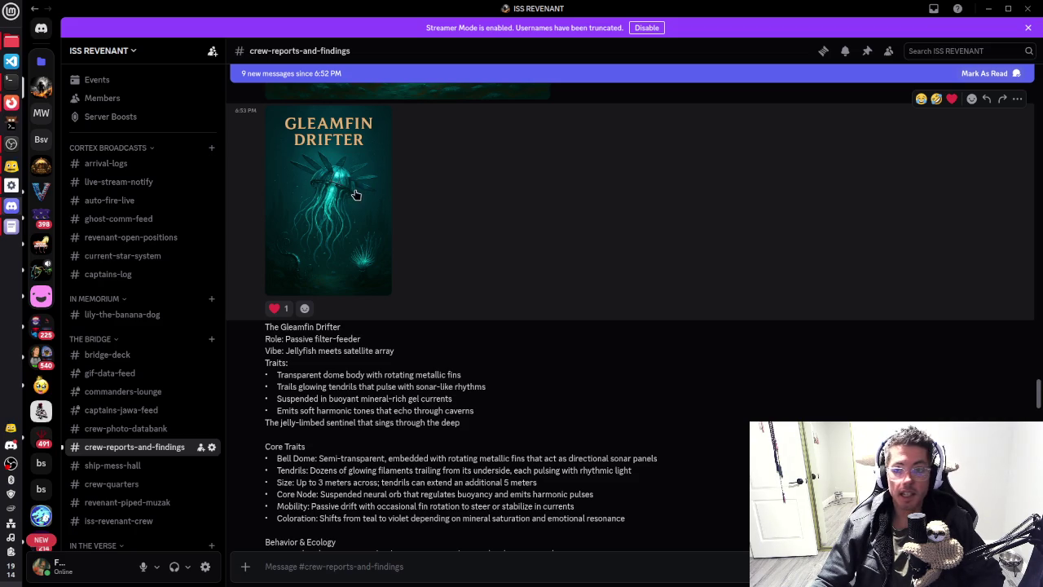
pyautogui.scroll(-5, 516, 384)
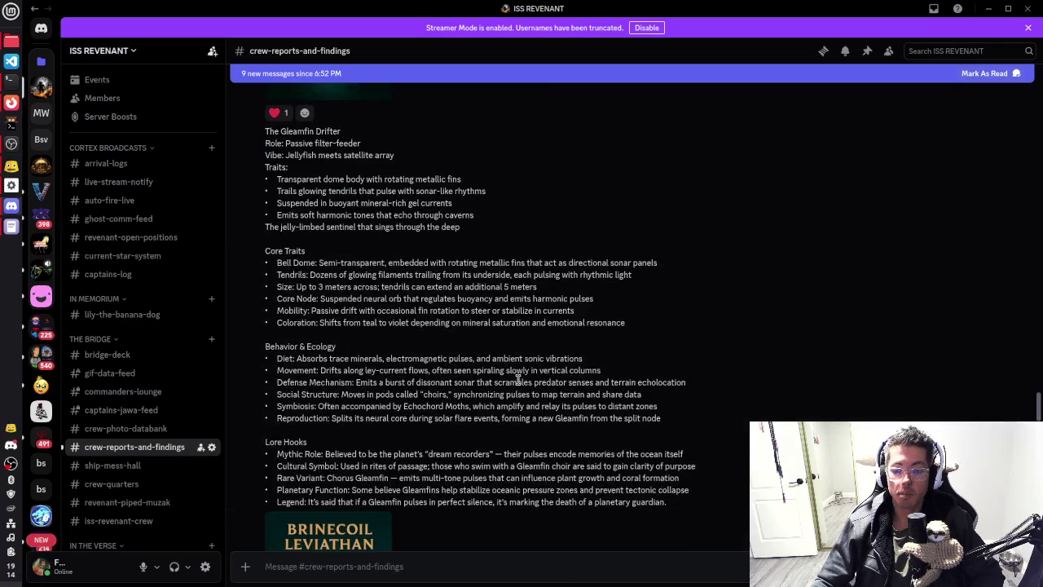
pyautogui.scroll(-6, 440, 365)
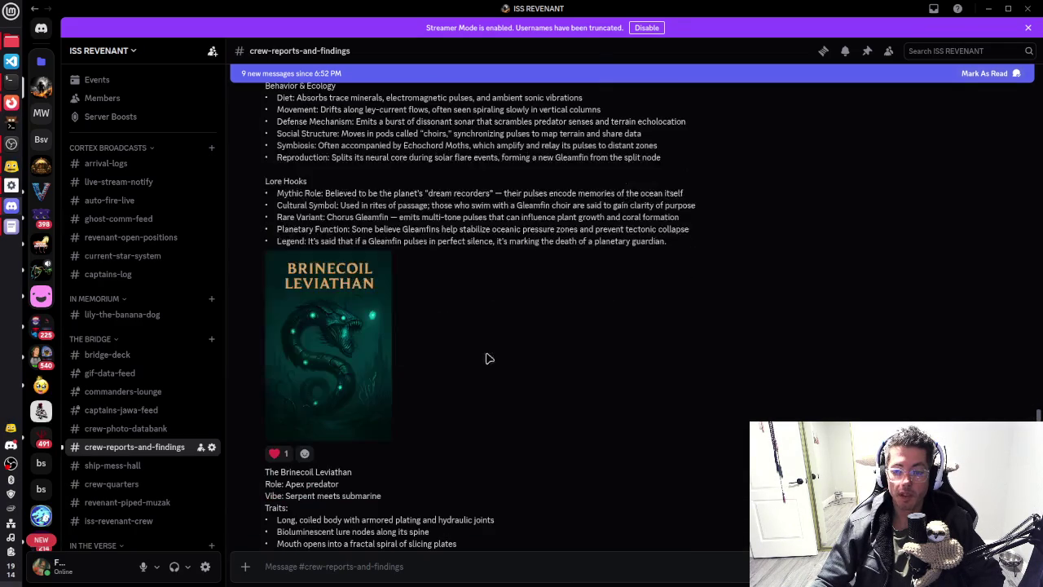
# Step: Read the Brinecoil Leviathan traits, briefly highlighting 'predator', down to the Coralspine Crawler post
pyautogui.scroll(-3, 530, 321)
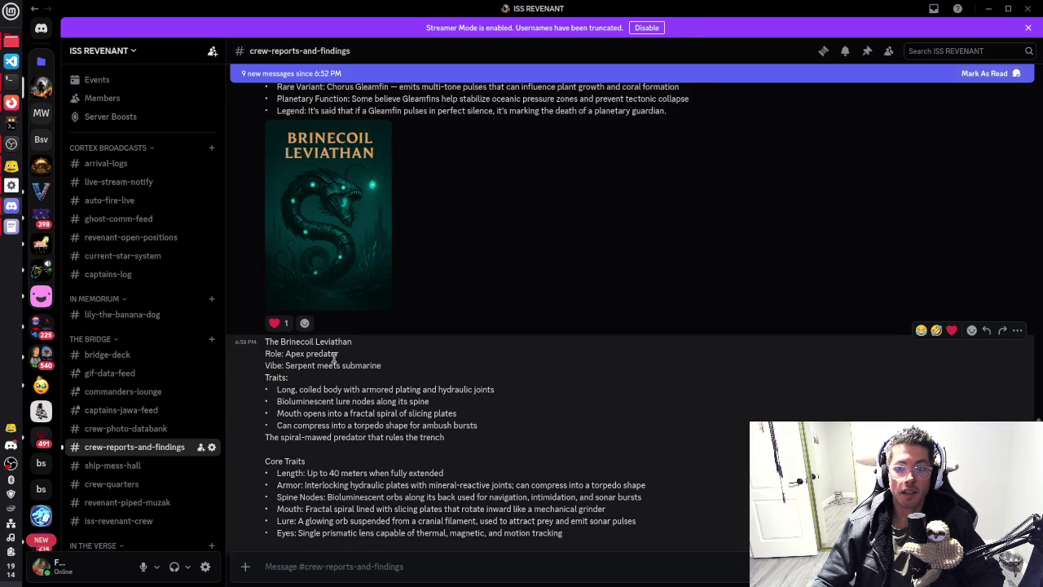
pyautogui.moveTo(309, 354); pyautogui.dragTo(338, 357)
pyautogui.click(384, 390)
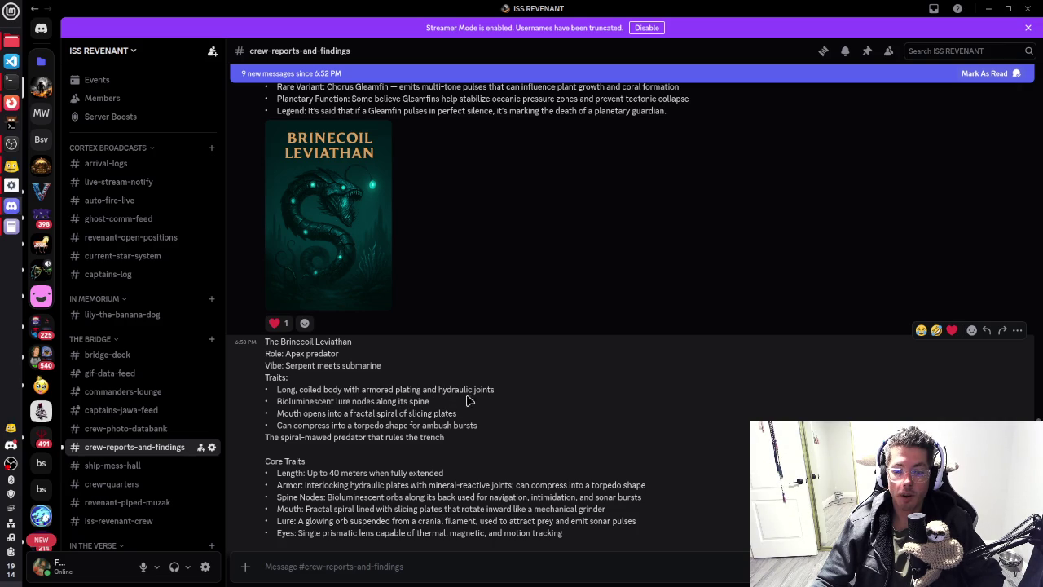
pyautogui.scroll(-2, 487, 393)
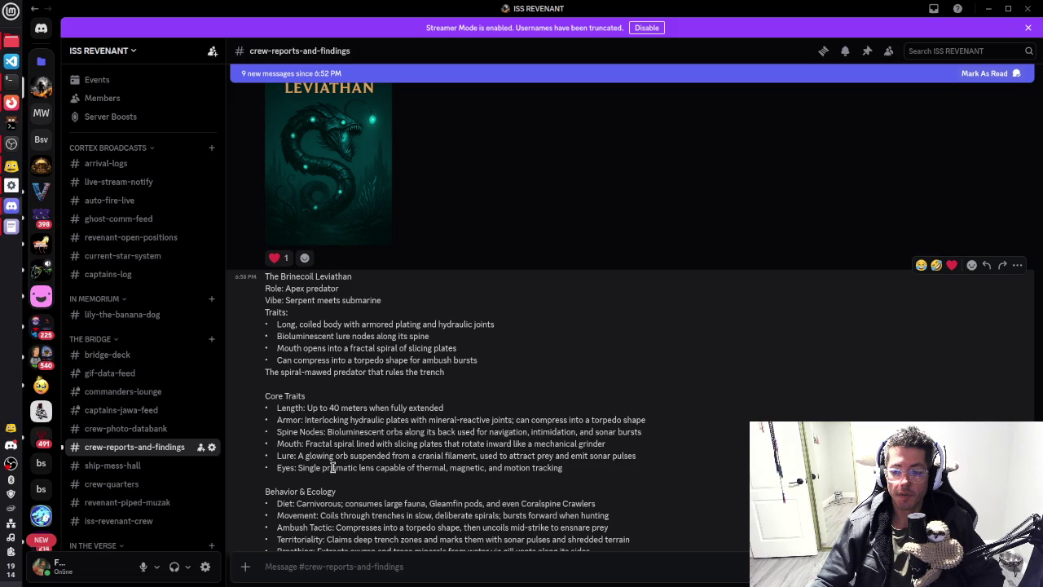
pyautogui.scroll(-2, 378, 469)
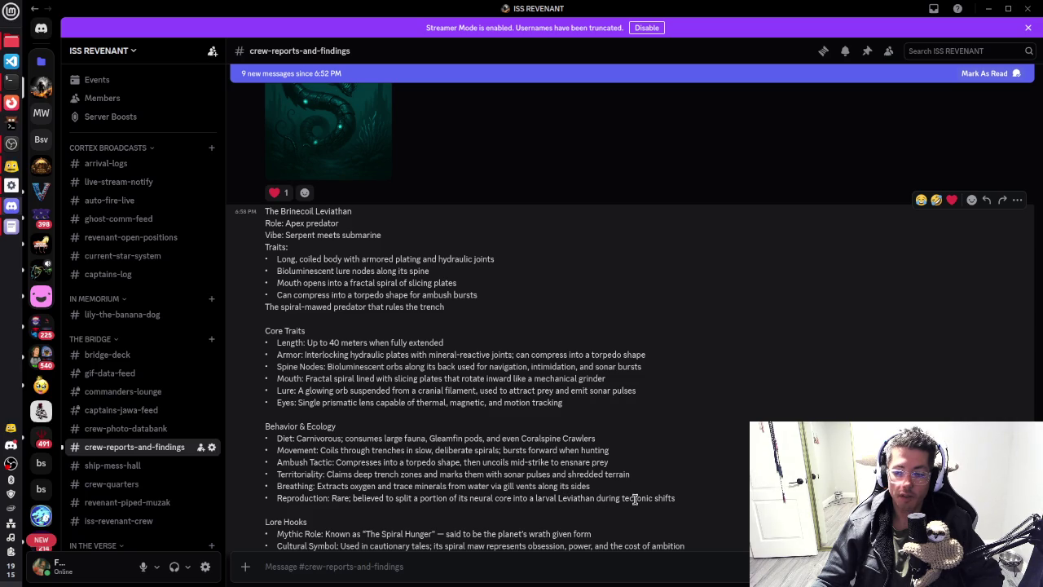
pyautogui.scroll(-3, 644, 472)
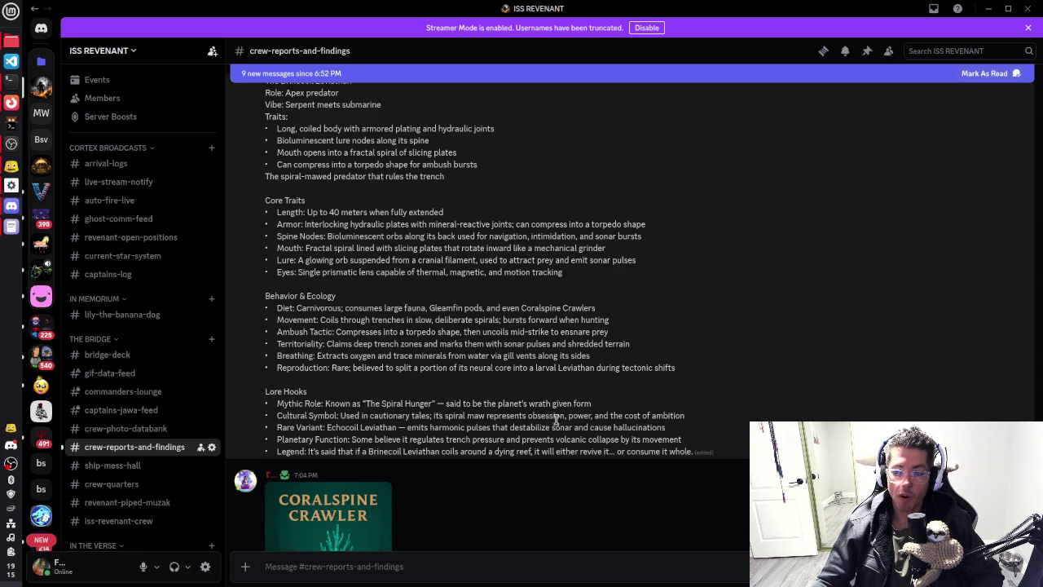
pyautogui.scroll(-5, 652, 398)
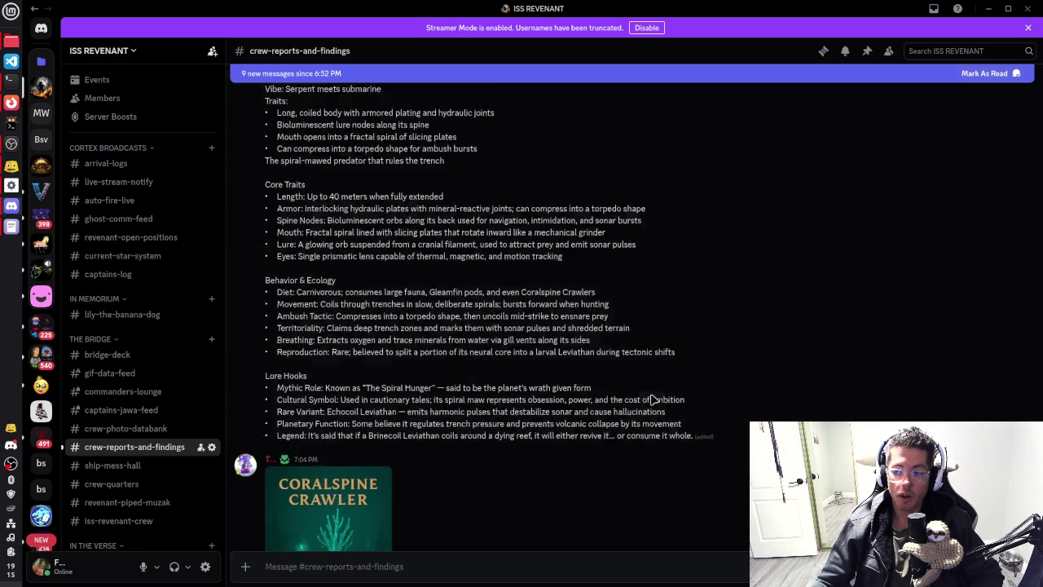
pyautogui.scroll(-2, 440, 393)
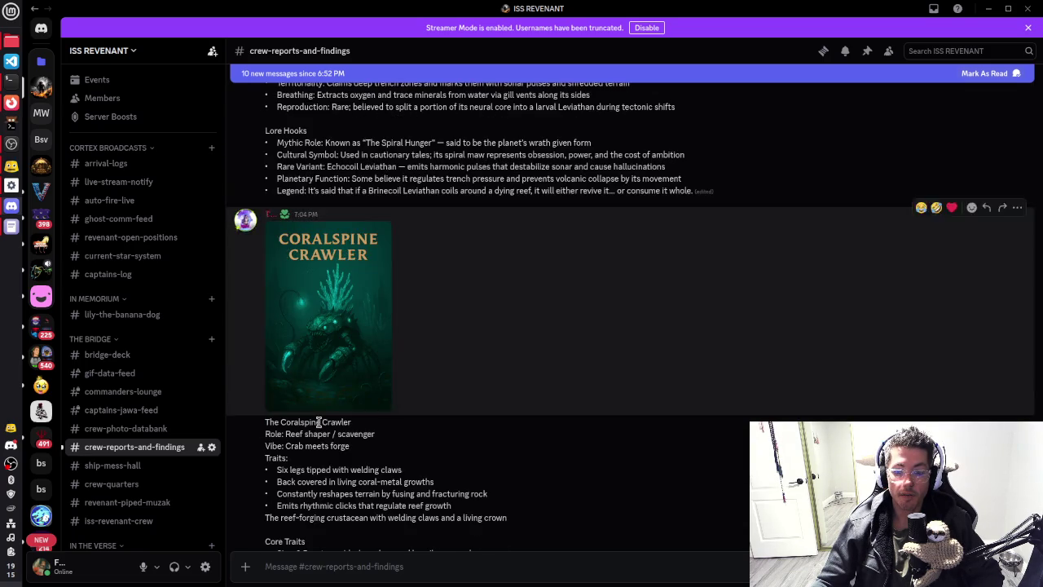
# Step: Enlarge the Coralspine Crawler art, close it, and scroll through its description
pyautogui.scroll(-2, 462, 446)
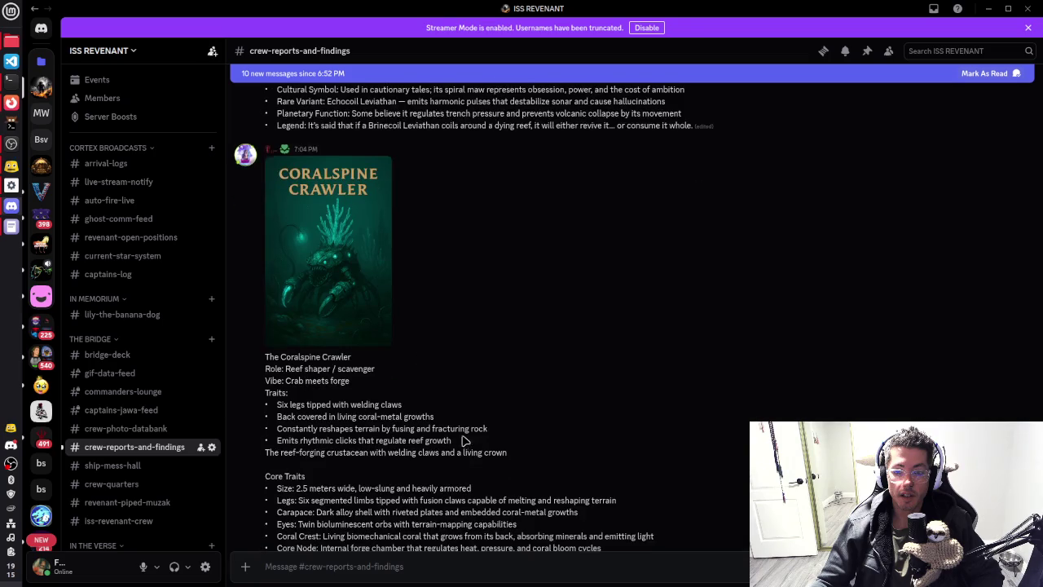
pyautogui.click(327, 278)
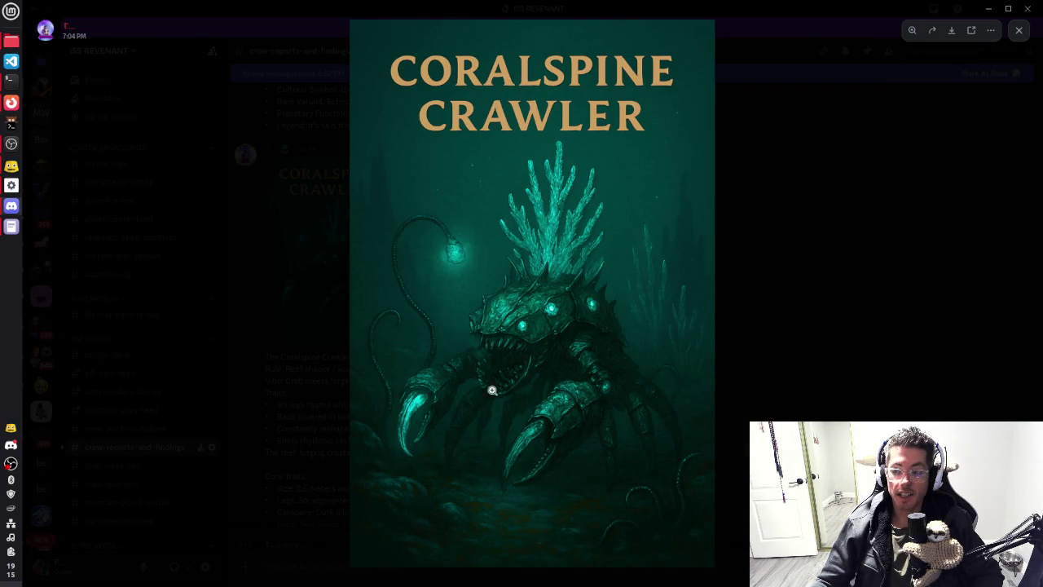
pyautogui.press('Escape')
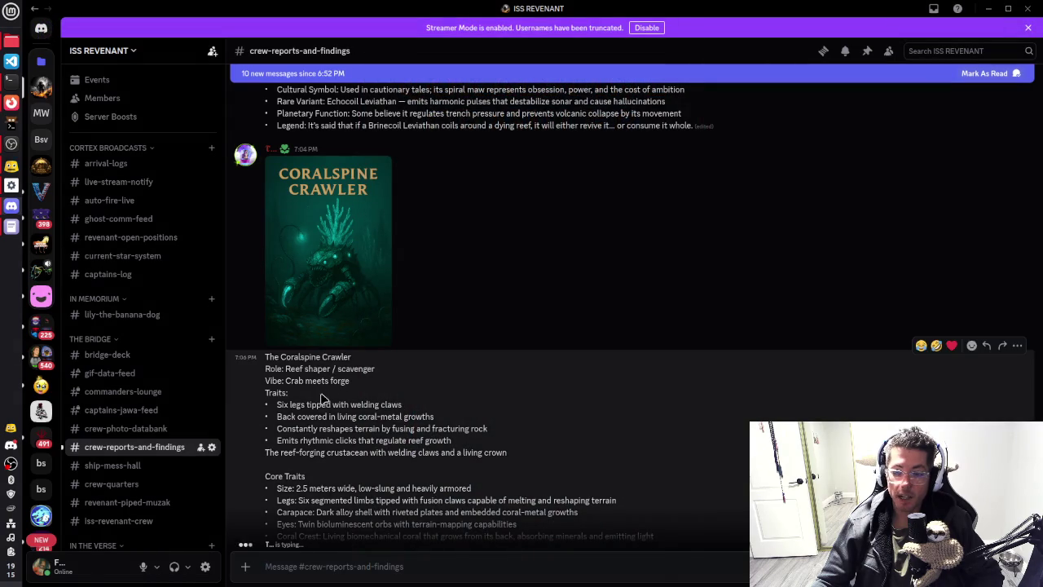
pyautogui.scroll(-2, 312, 410)
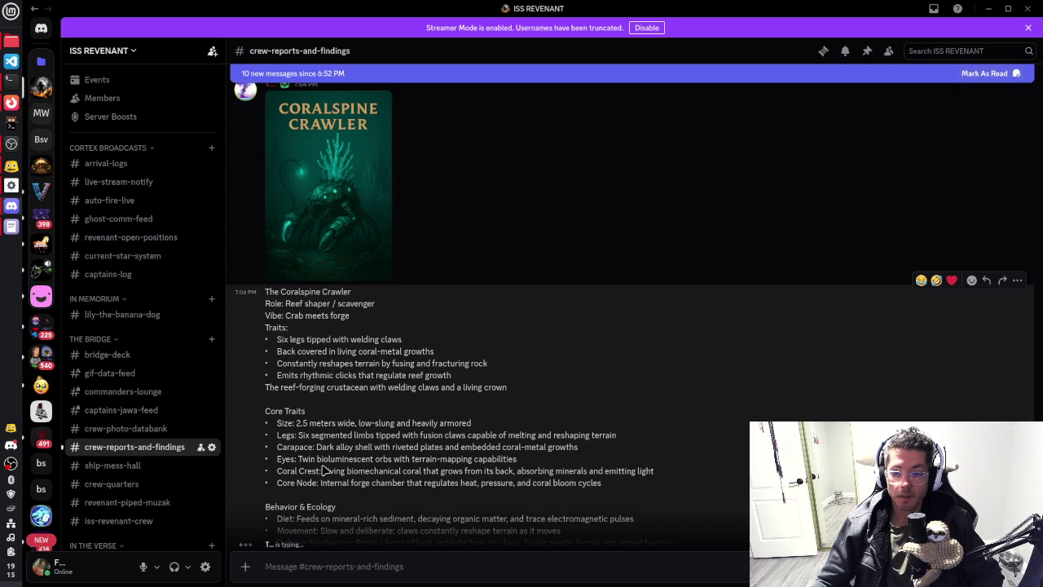
pyautogui.scroll(-3, 479, 406)
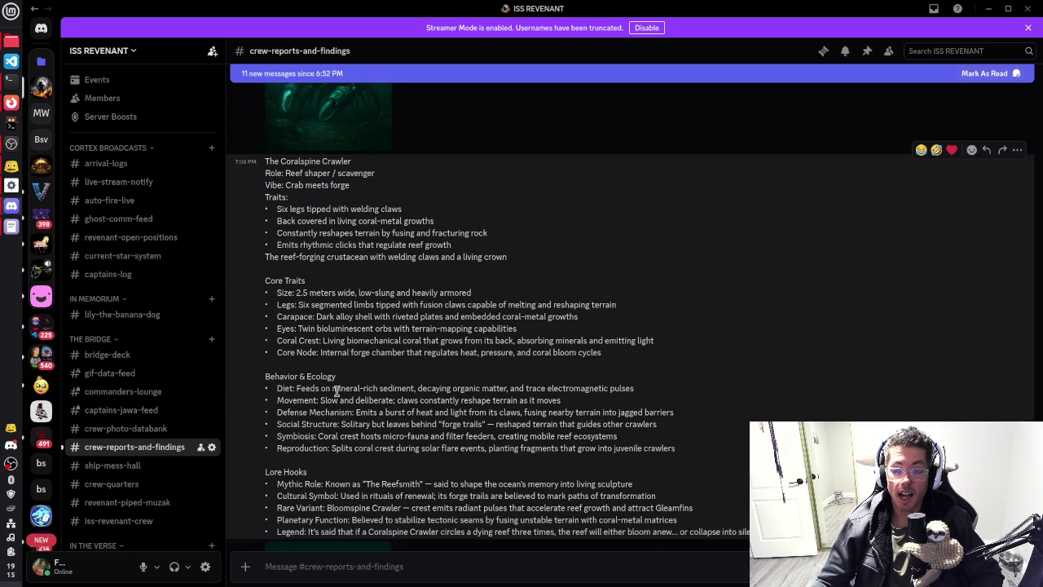
# Step: Highlight the Crawler's diet and 'scavenger' role, reopen the art, then scroll toward Echofin Siren
pyautogui.moveTo(333, 389); pyautogui.dragTo(629, 390)
pyautogui.scroll(2, 437, 432)
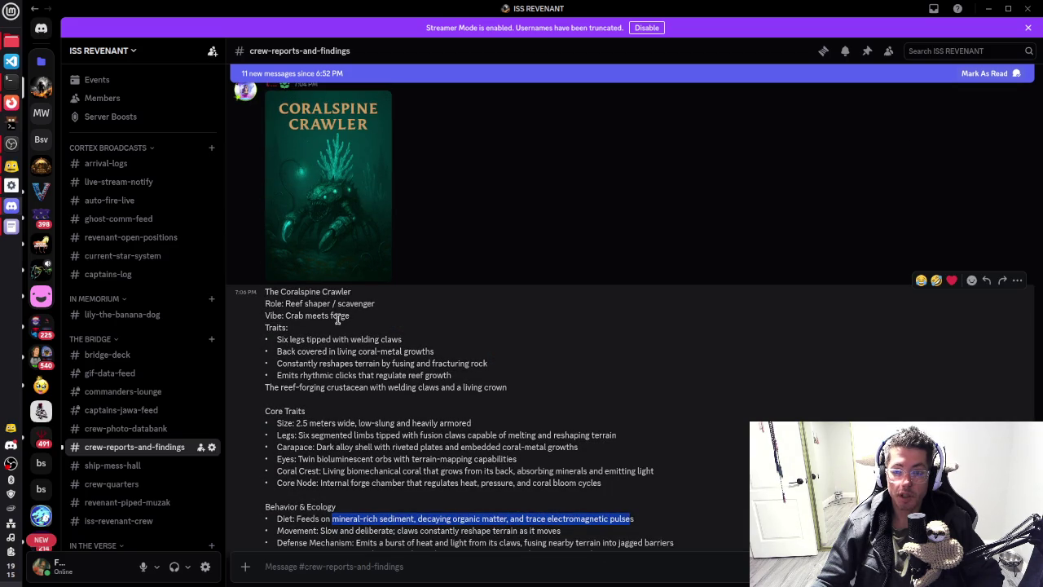
pyautogui.click(340, 305)
pyautogui.doubleClick(340, 306)
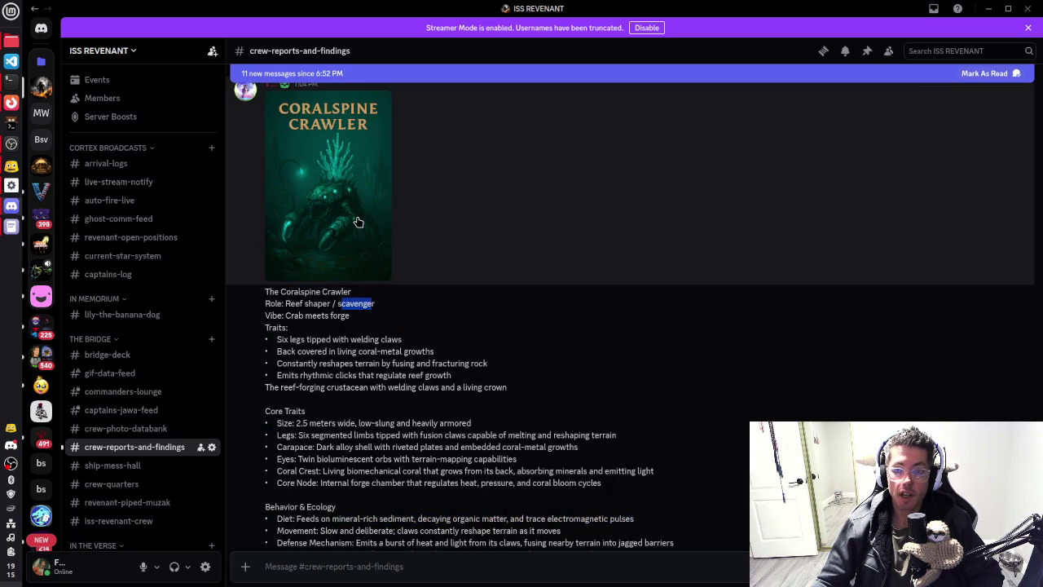
pyautogui.click(356, 221)
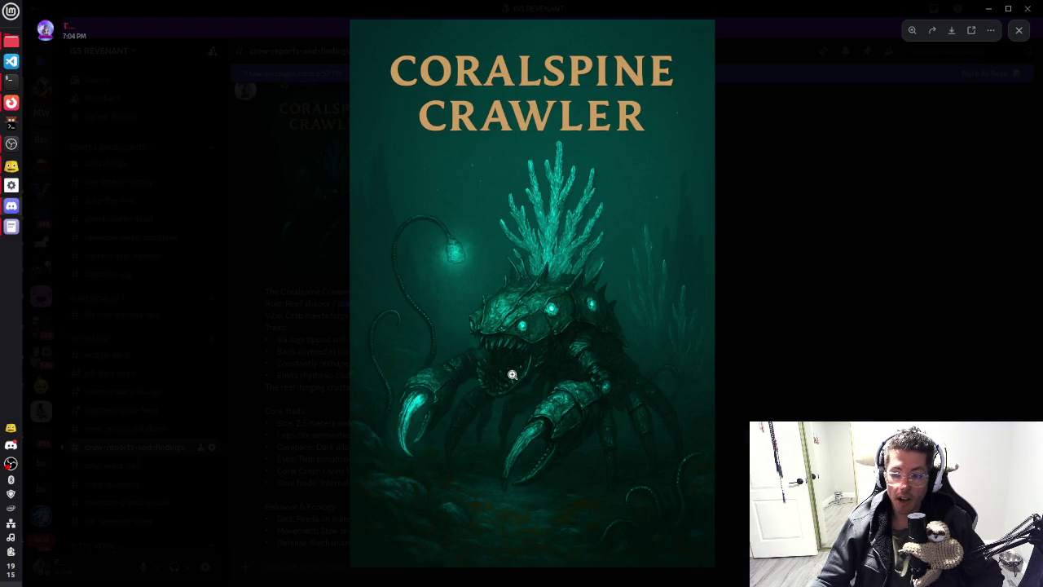
pyautogui.click(779, 305)
pyautogui.scroll(-3, 455, 395)
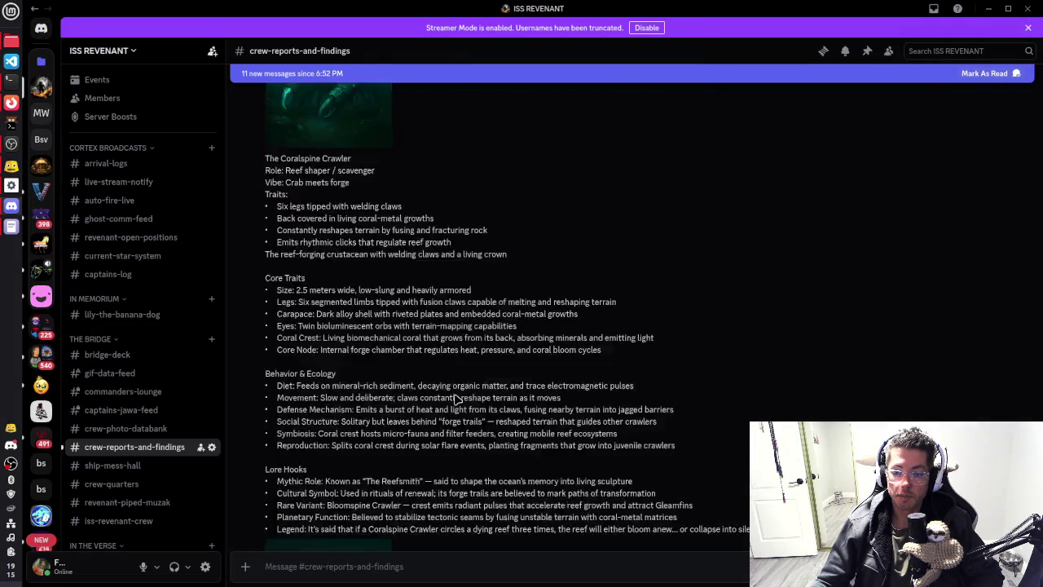
pyautogui.scroll(-1, 448, 323)
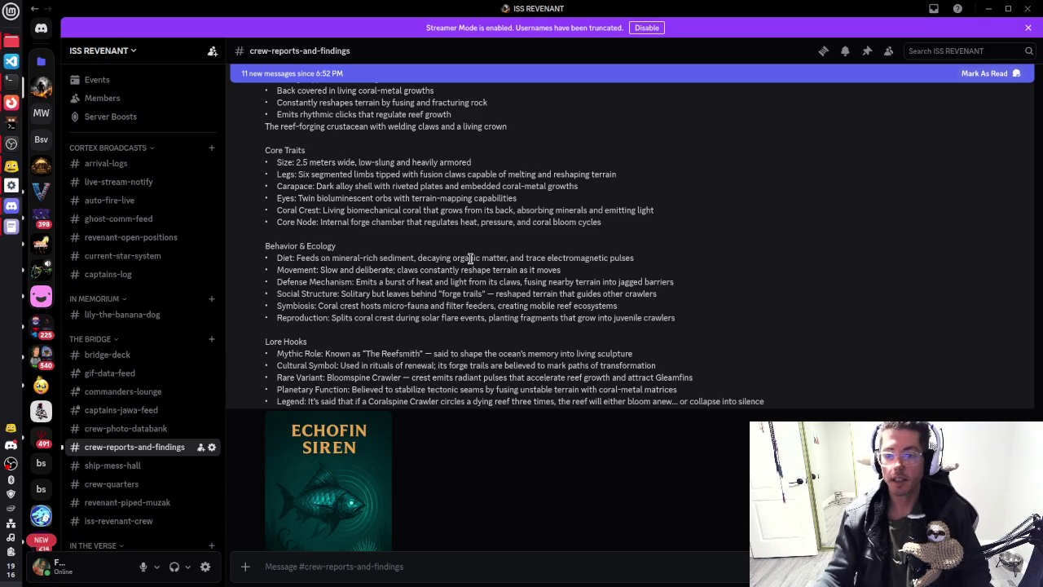
# Step: Read the Echofin Siren post, highlighting 'migratory scout' and its length, then reach Abyssal Bloom
pyautogui.scroll(-3, 507, 345)
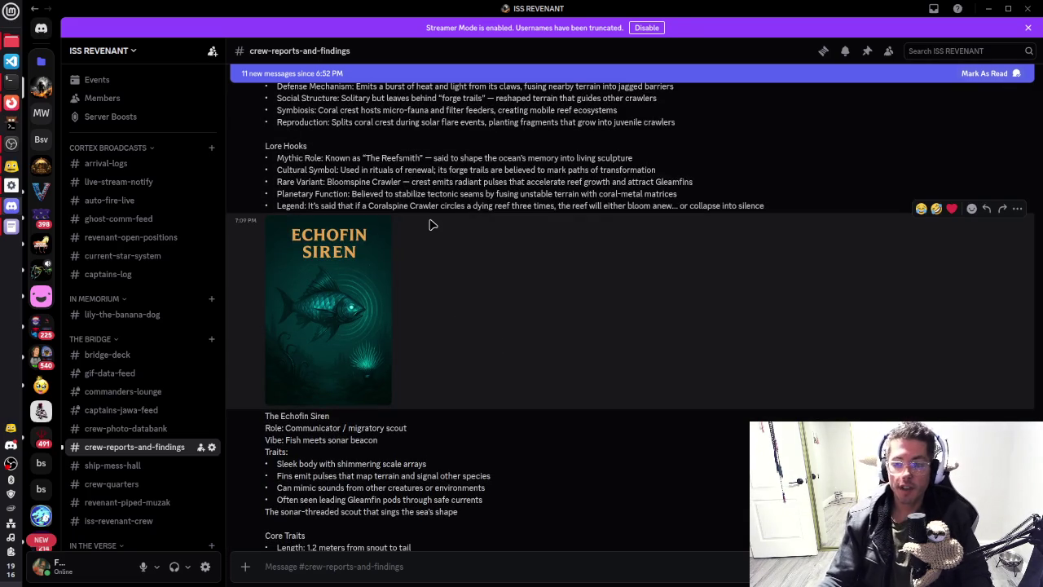
pyautogui.scroll(-2, 430, 213)
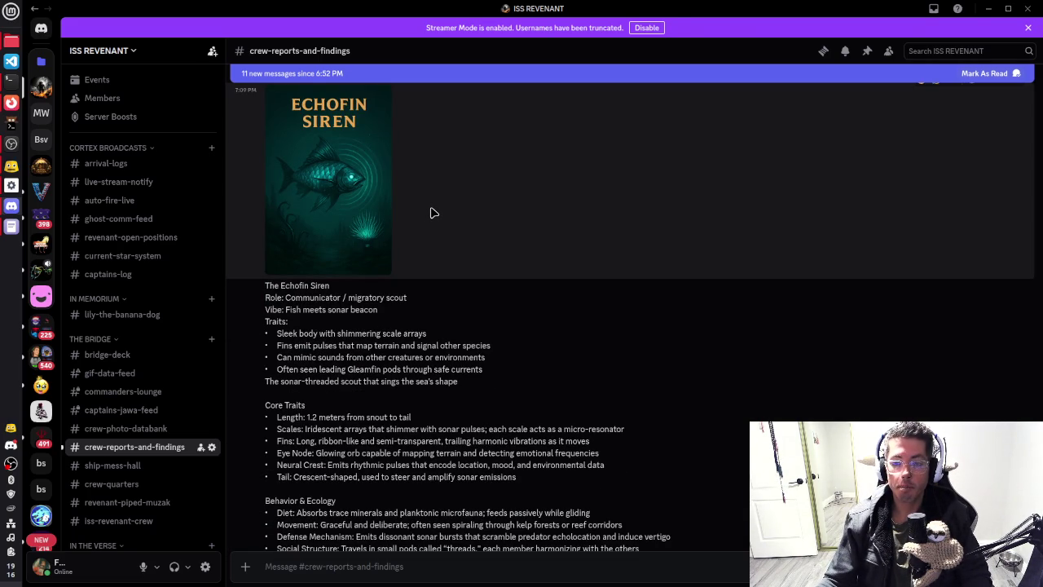
pyautogui.scroll(-1, 433, 212)
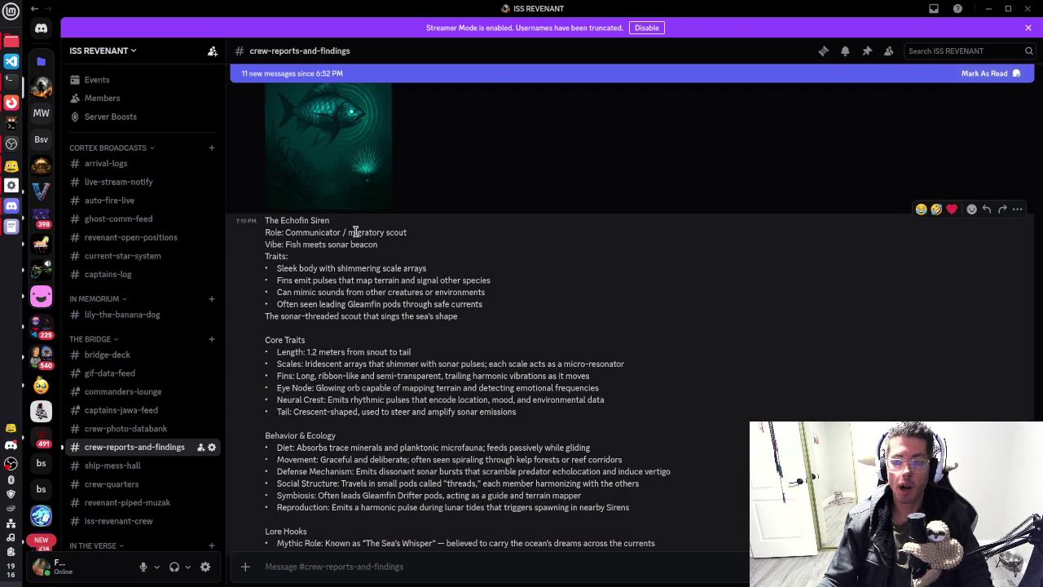
pyautogui.moveTo(355, 232); pyautogui.dragTo(413, 238)
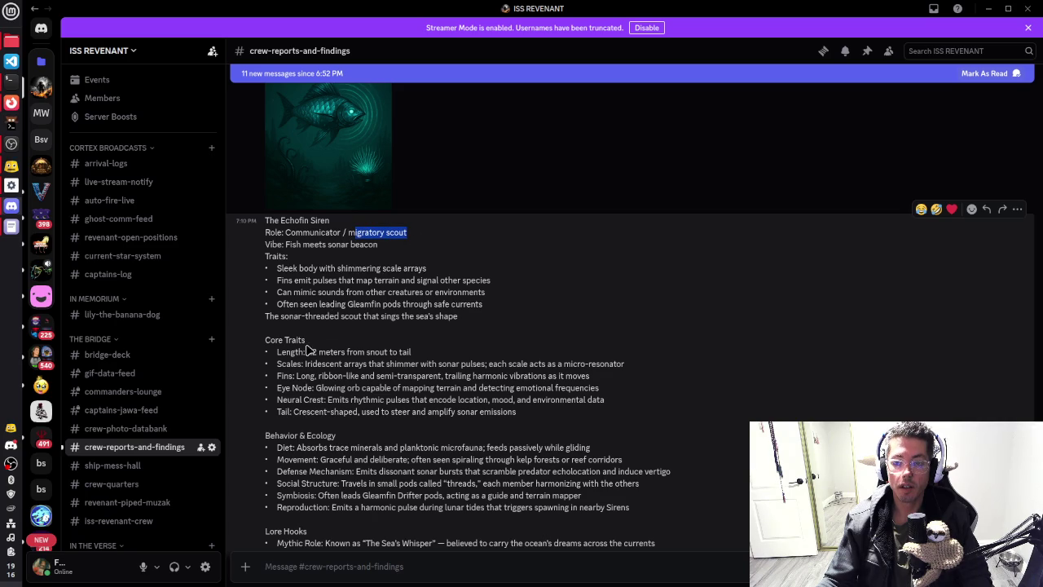
pyautogui.moveTo(310, 352); pyautogui.dragTo(410, 353)
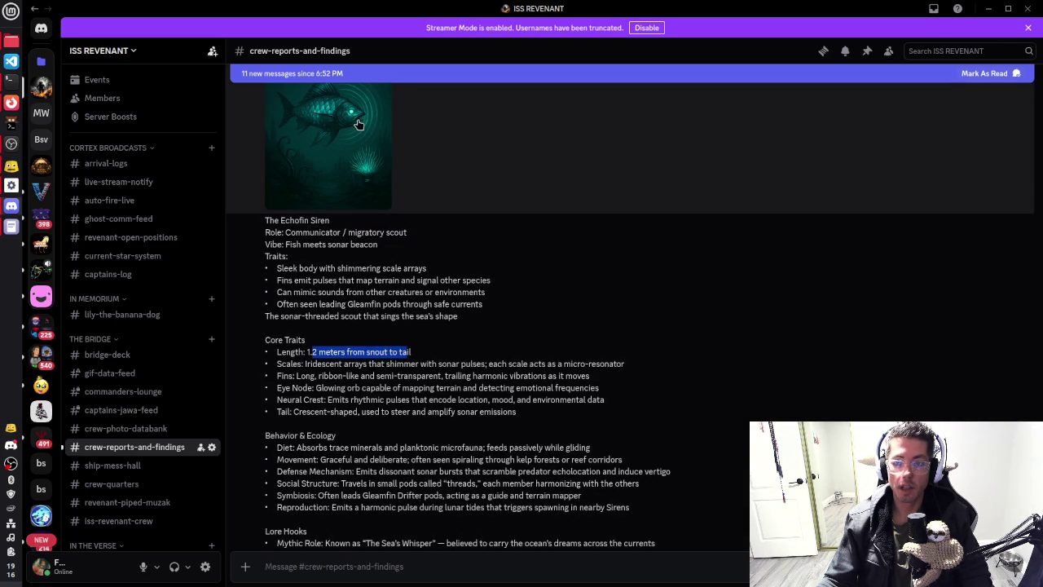
pyautogui.scroll(-2, 332, 298)
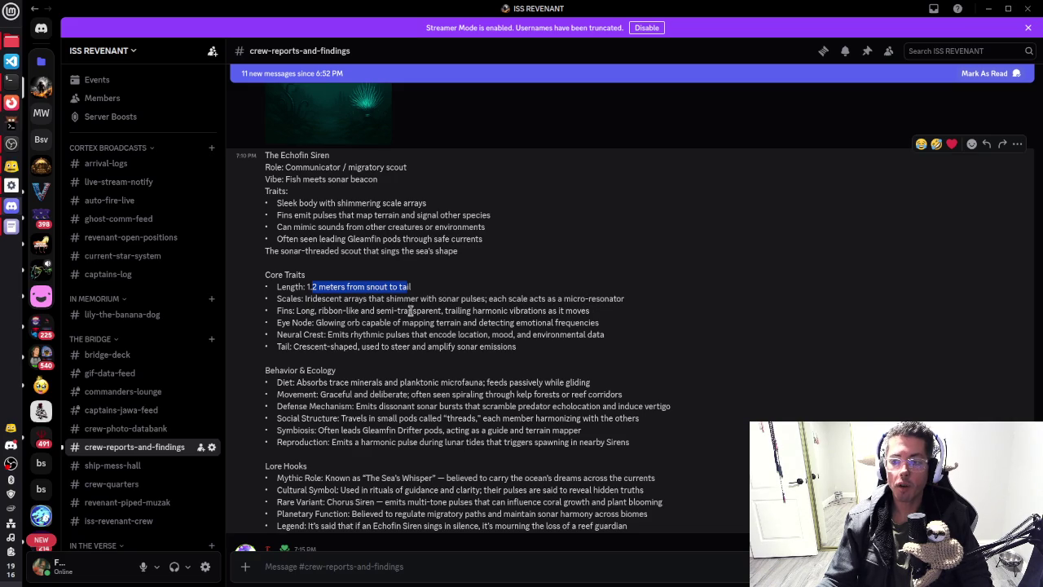
pyautogui.scroll(-2, 330, 319)
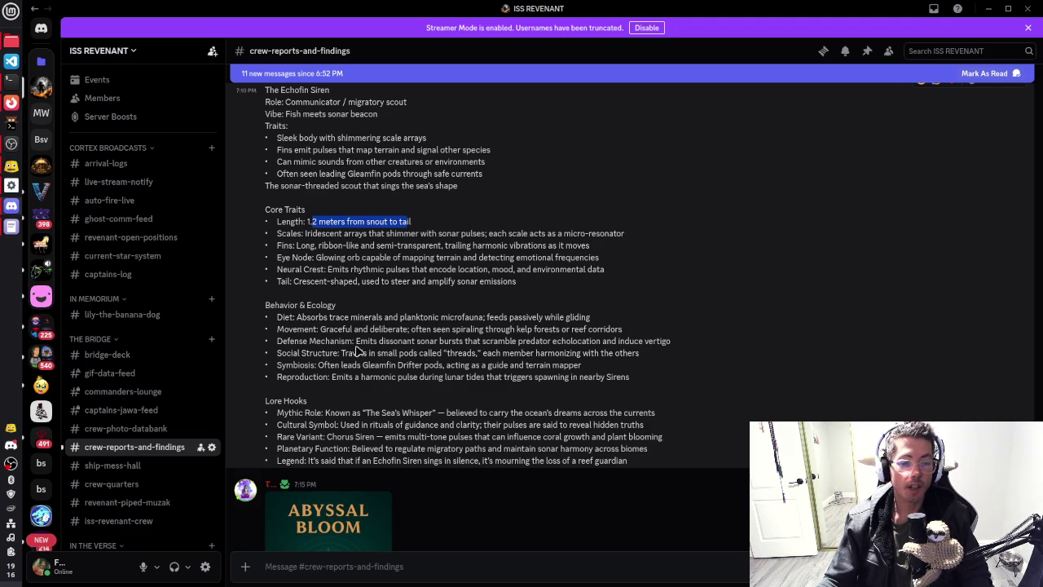
pyautogui.scroll(-5, 501, 328)
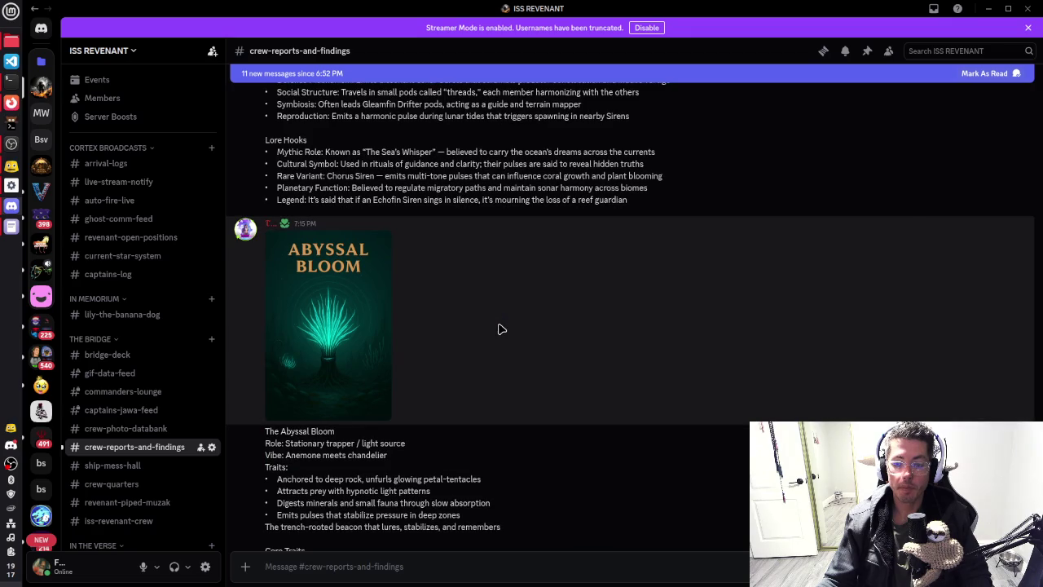
pyautogui.scroll(-1, 466, 307)
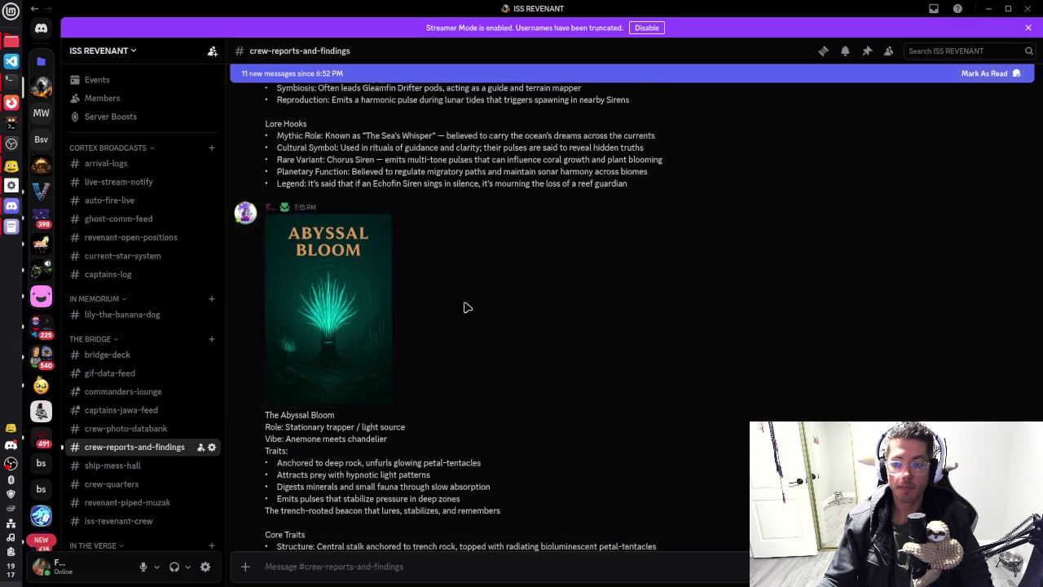